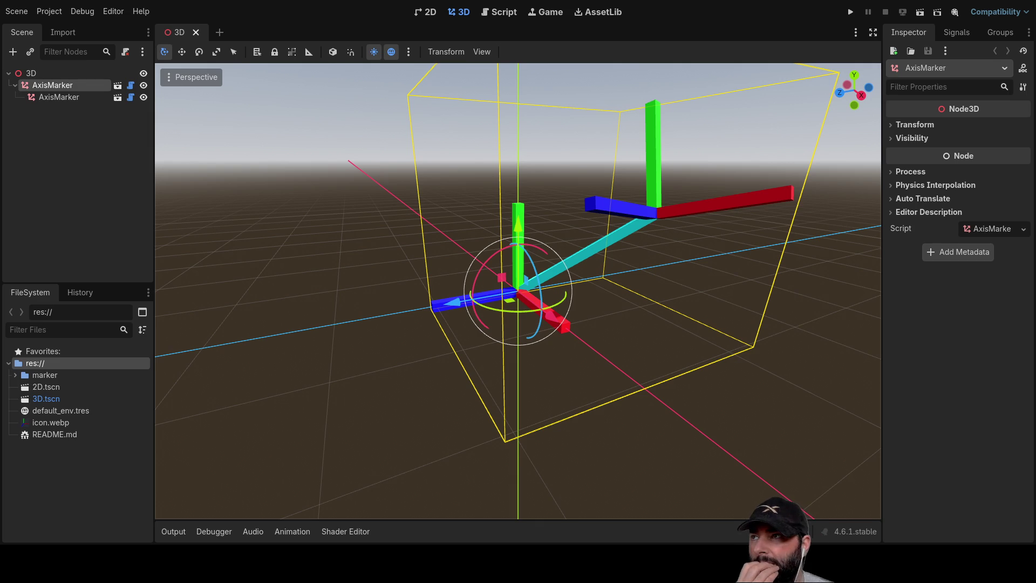
Step: Orbit around the axis markers and open README.md as text in the script editor
scroll(359, 259, up, 3)
scroll(359, 259, down, 4)
mouse_move(359, 260)
middle_down()
mouse_move(452, 290)
mouse_move(410, 270)
middle_up()
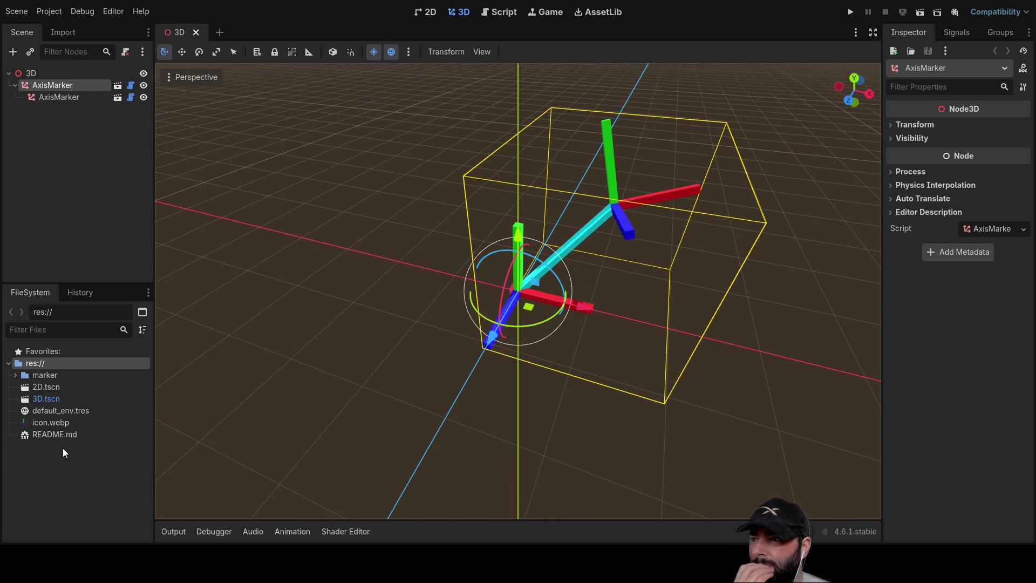
click(50, 435)
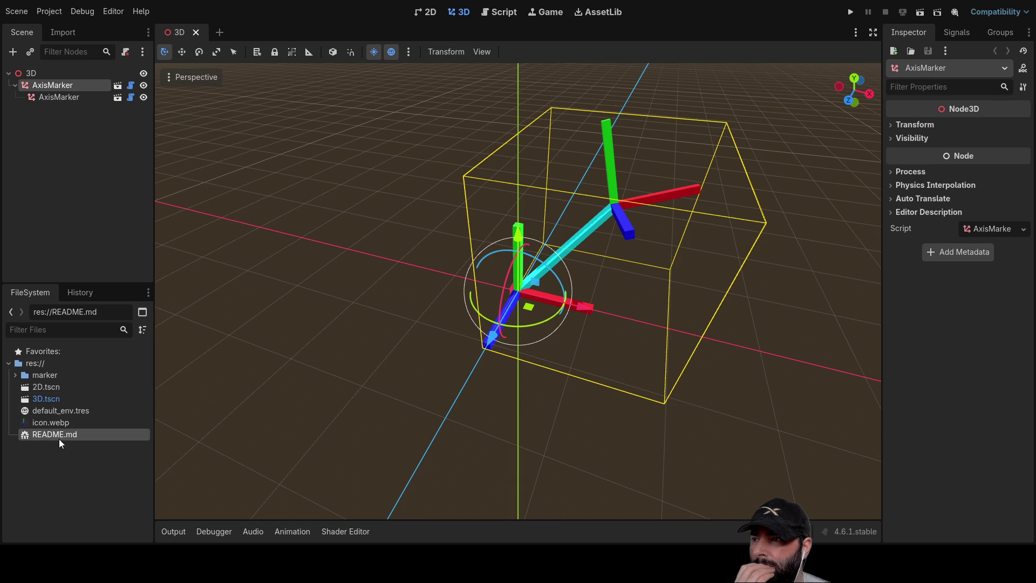
double_click(41, 435)
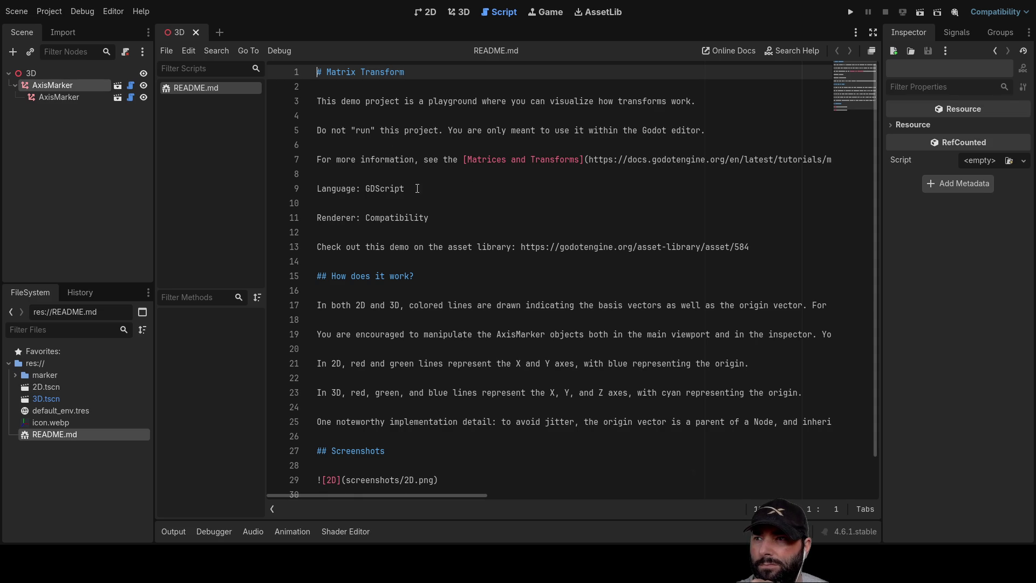
Step: Read through README.md, then bring up the AxisMarker's attached script
scroll(436, 247, down, 1)
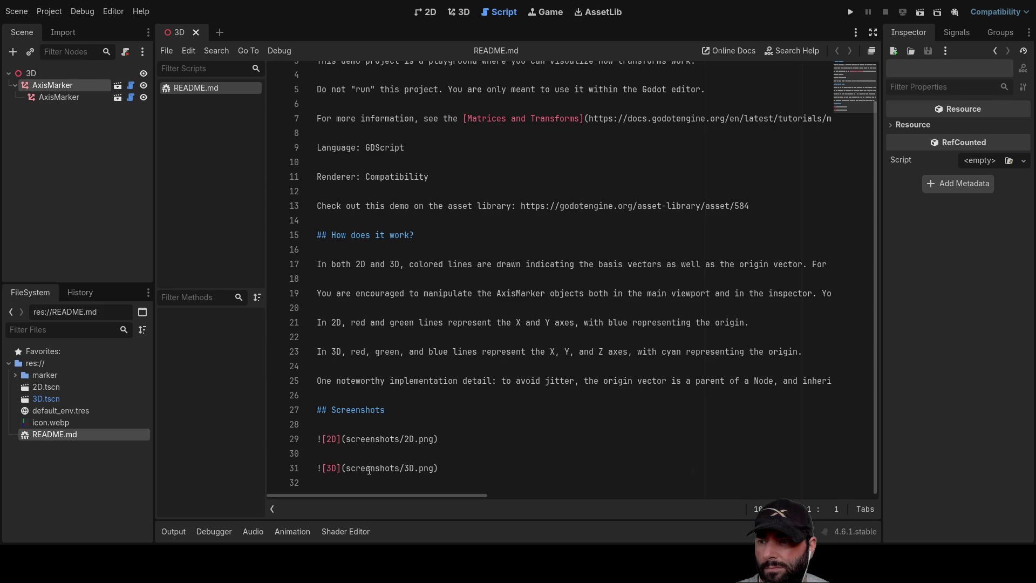
scroll(437, 460, up, 2)
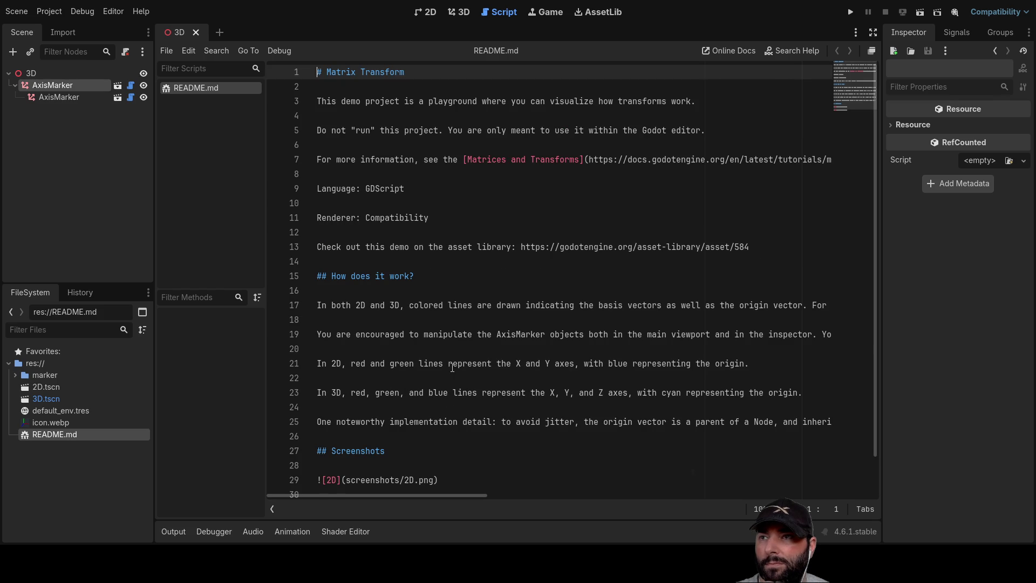
click(131, 85)
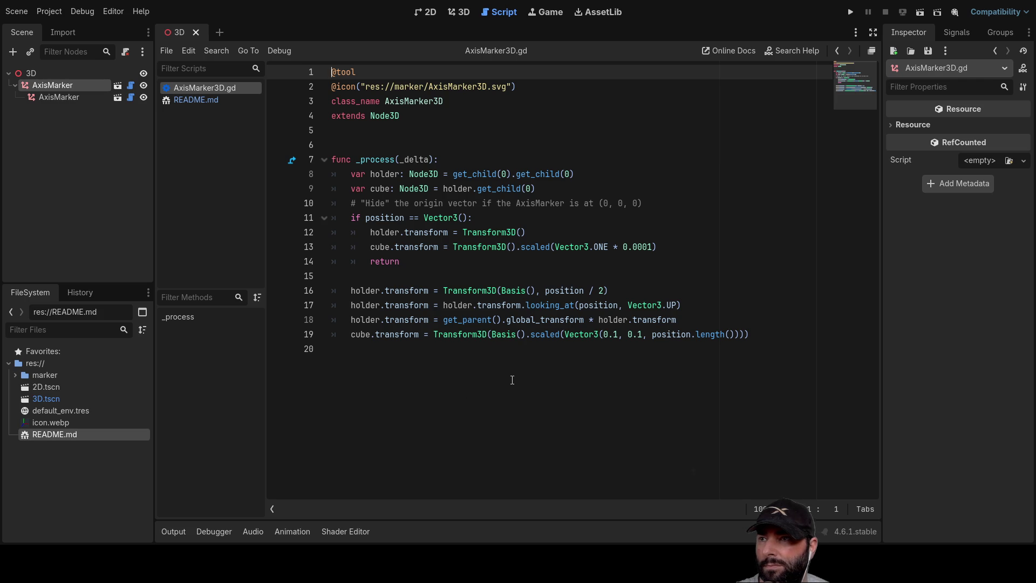
click(31, 72)
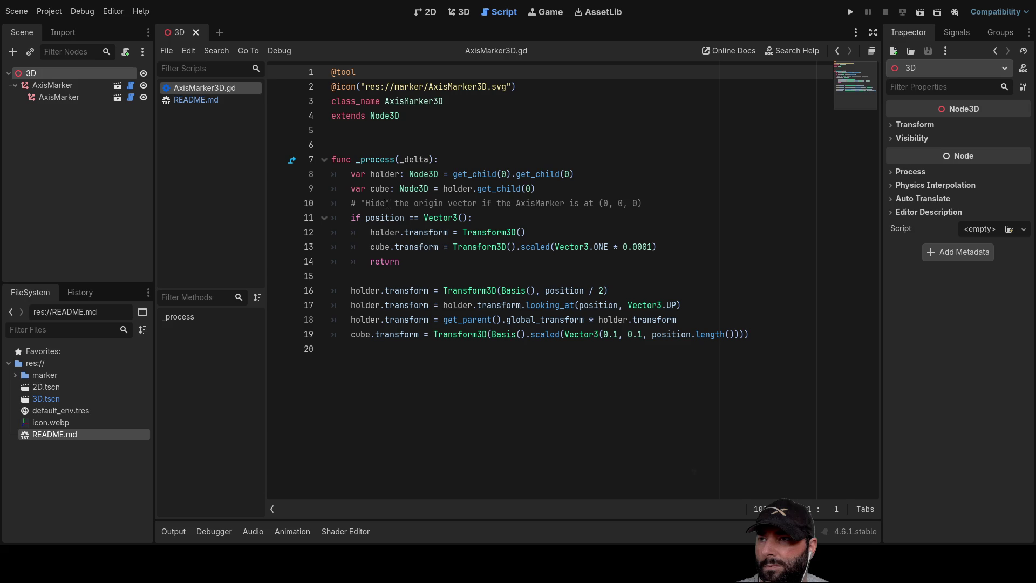
click(65, 97)
click(130, 99)
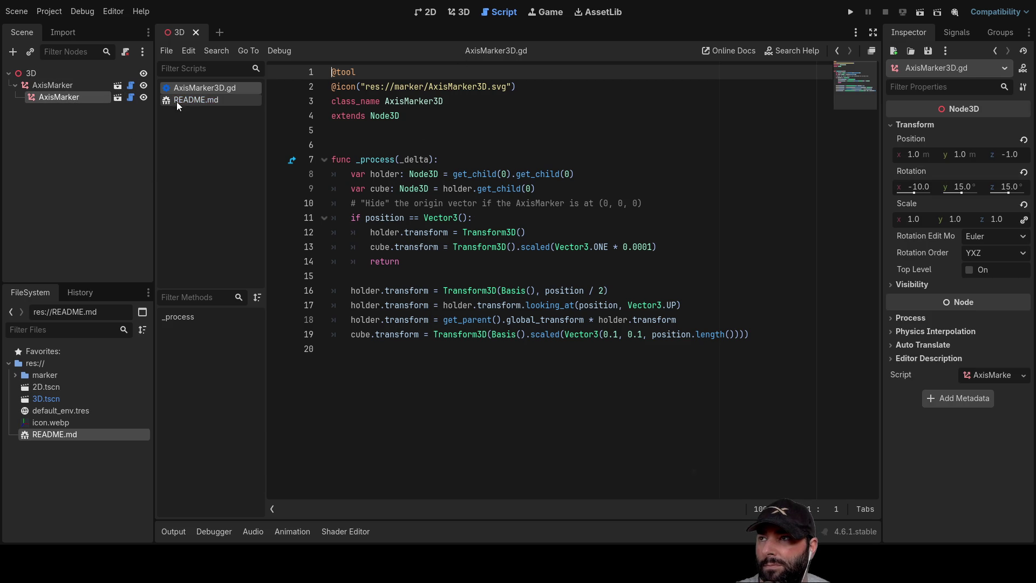
click(76, 88)
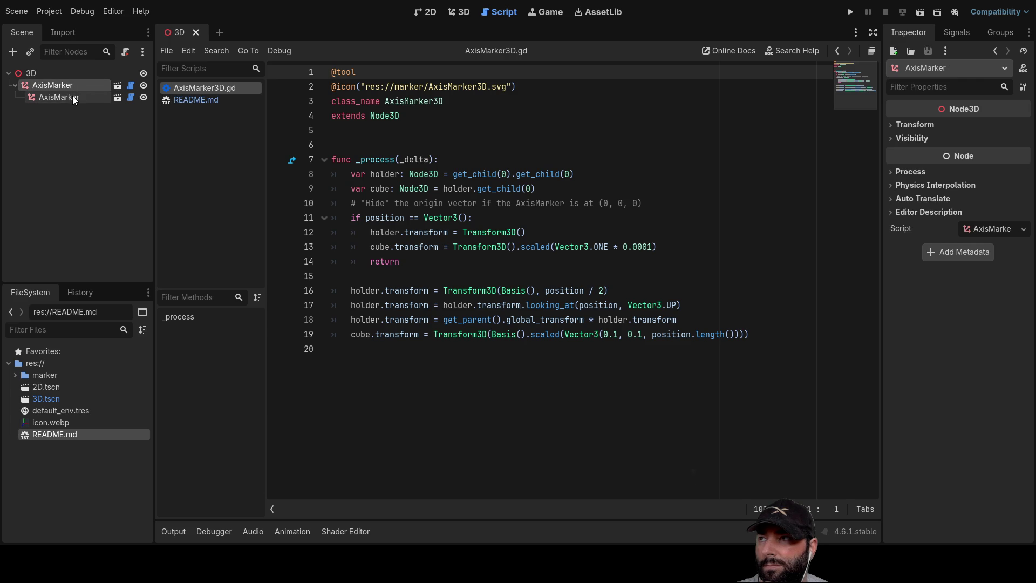
click(65, 99)
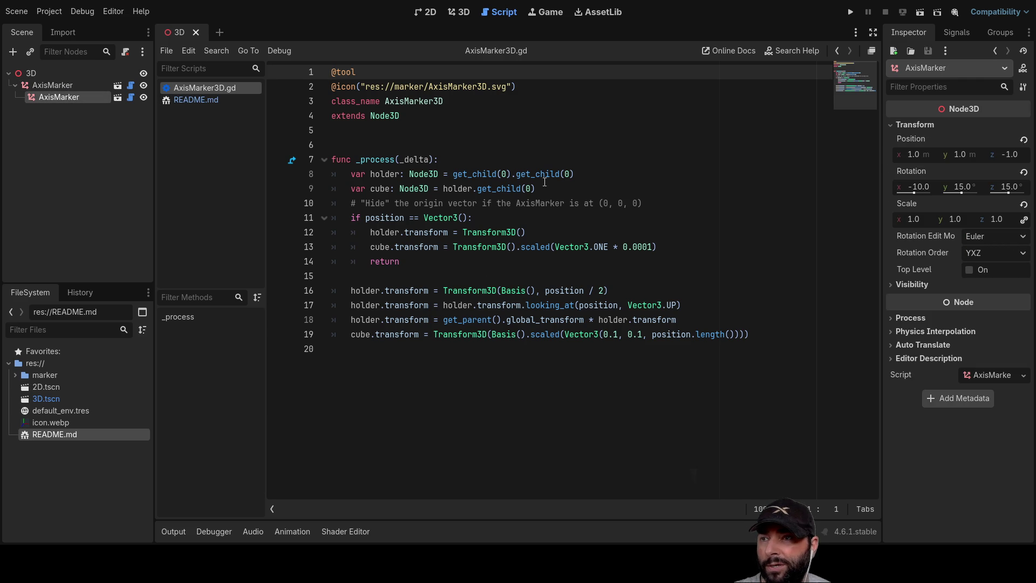
click(44, 84)
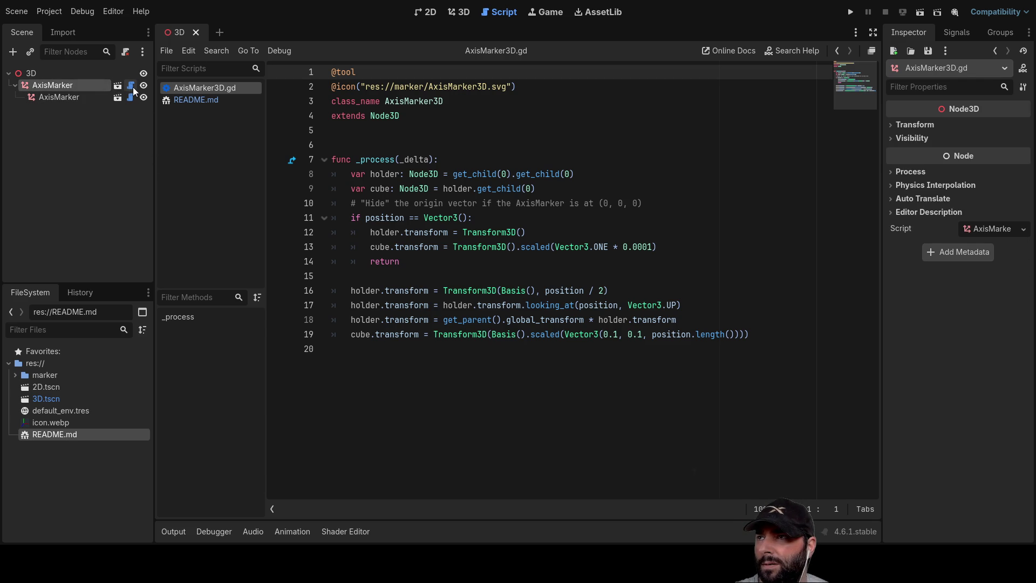
click(54, 97)
click(126, 97)
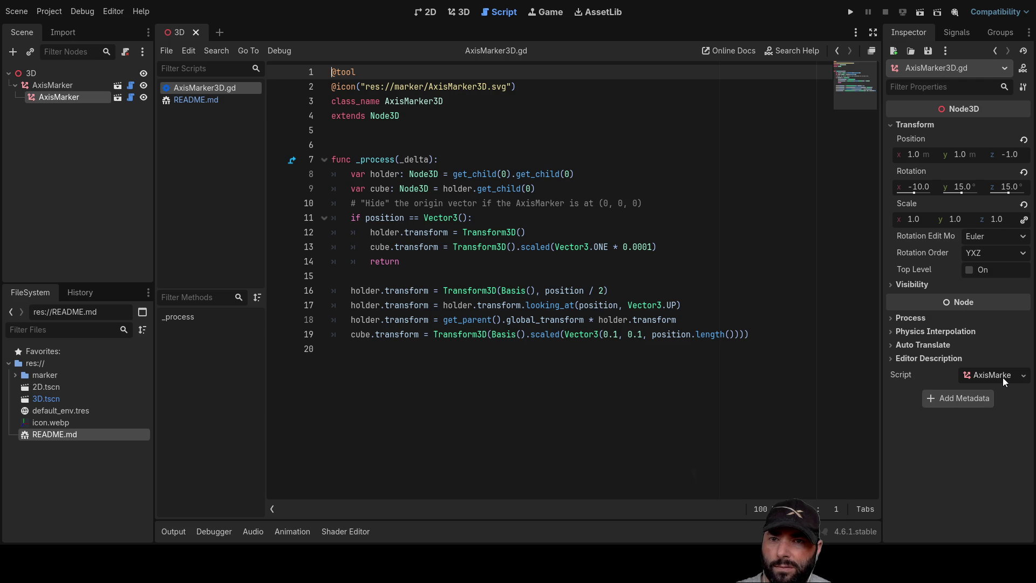
click(64, 84)
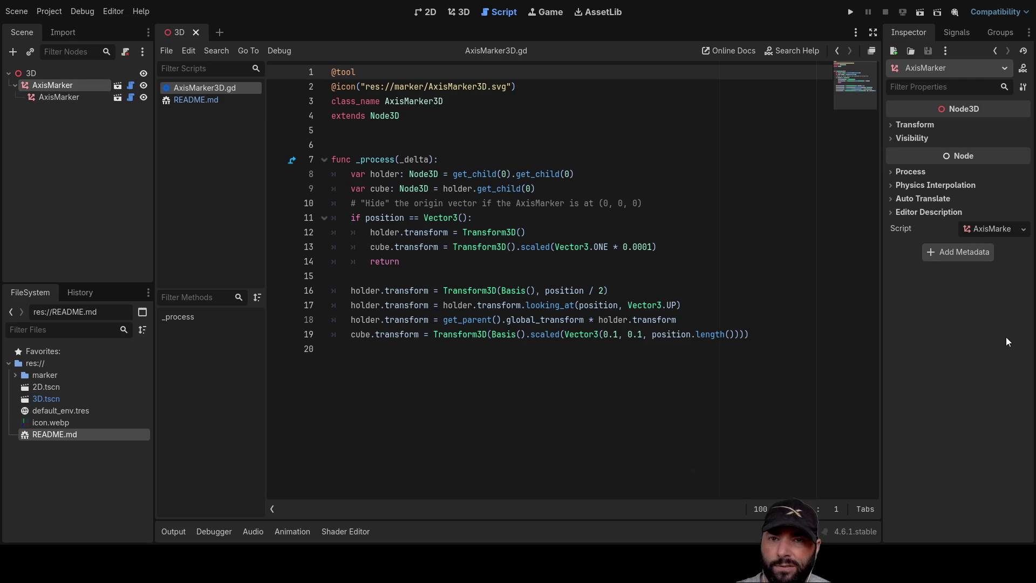
click(31, 74)
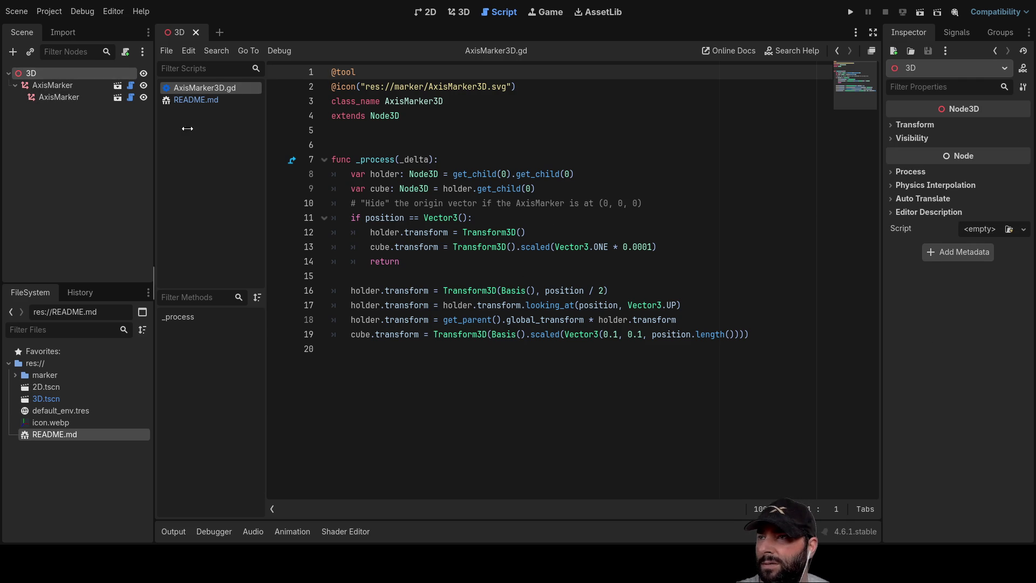
click(54, 87)
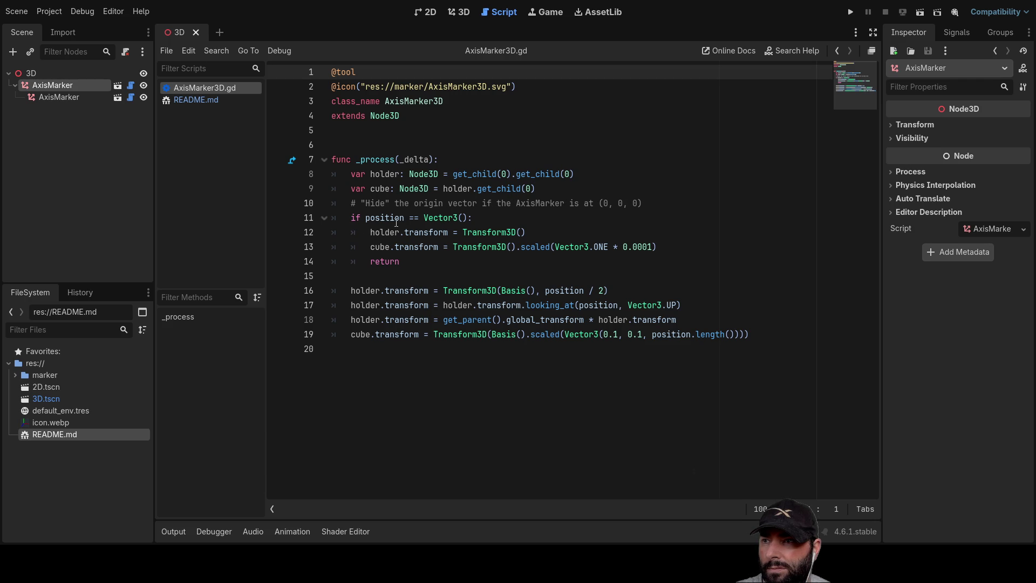
Step: Highlight Vector3 on line 11, view README.md, then return to the 3D scene
double_click(443, 219)
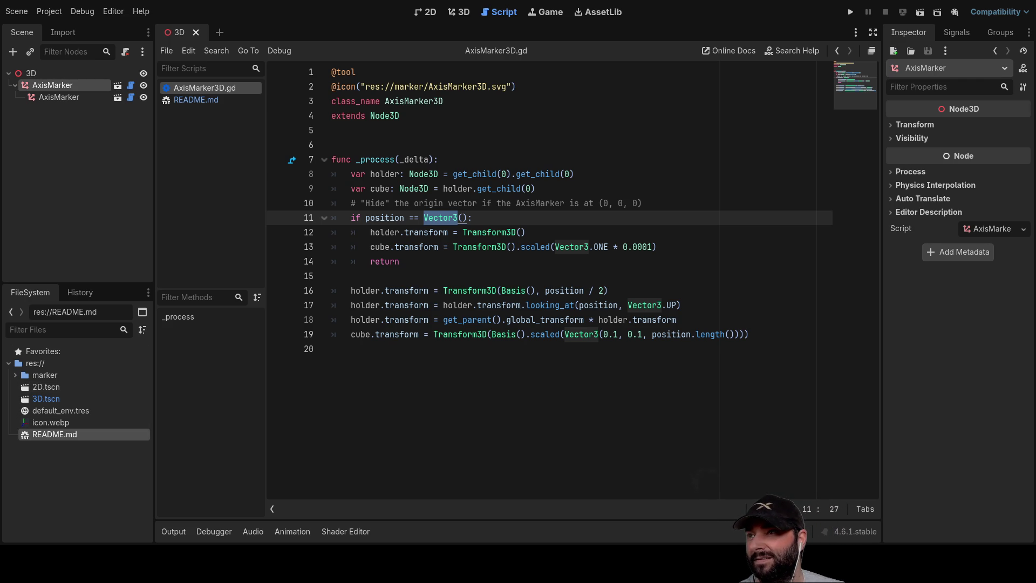
click(214, 100)
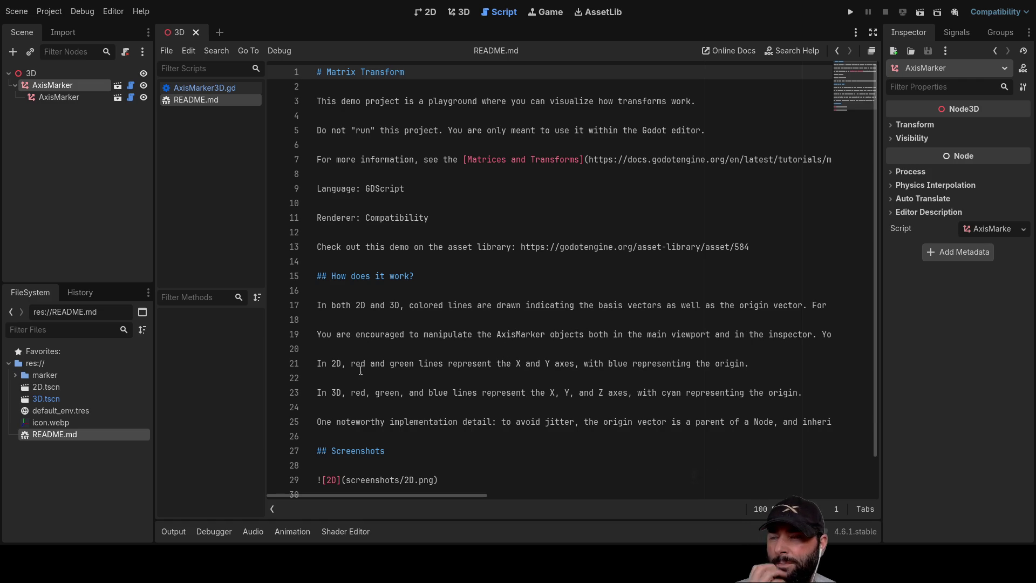
click(462, 11)
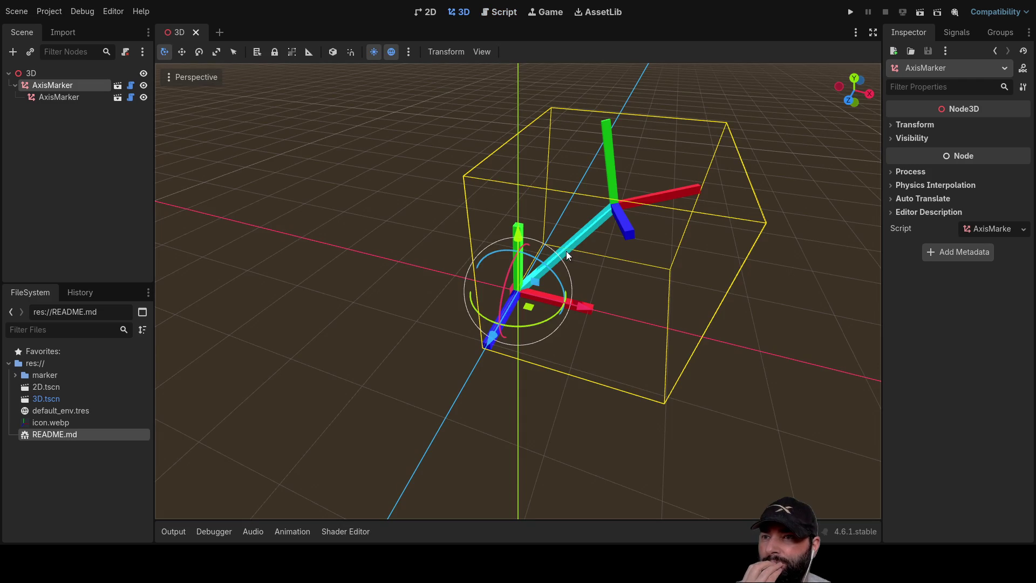
Step: Rotate the child AxisMarker with the rotate gizmo to about (-2.6°, 38.8°, -9.7°)
click(613, 200)
mouse_move(664, 185)
mouse_down()
mouse_move(688, 250)
mouse_move(659, 161)
mouse_move(588, 141)
mouse_move(682, 236)
mouse_move(672, 179)
mouse_move(685, 204)
mouse_up()
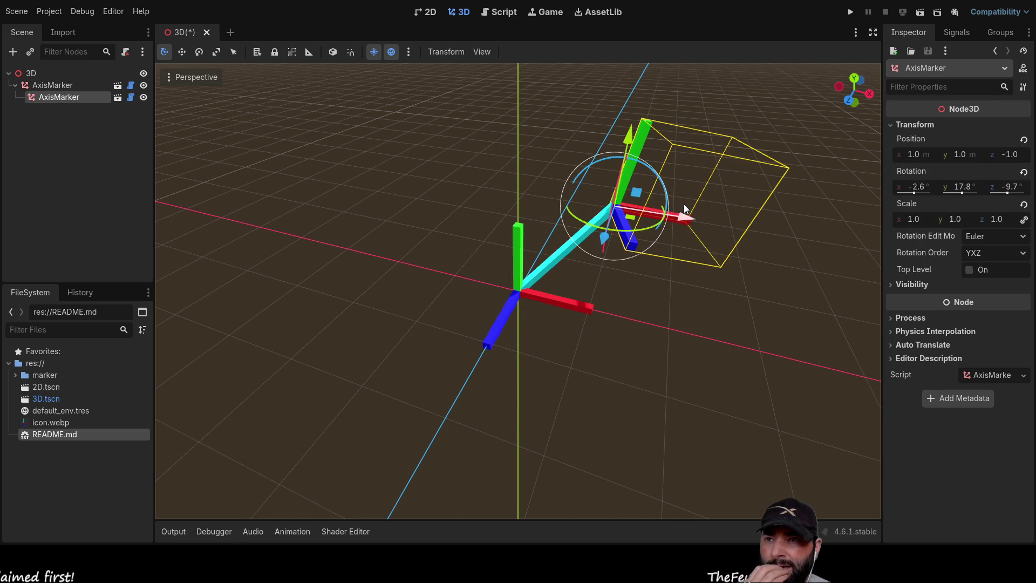
mouse_move(695, 300)
middle_down()
mouse_move(588, 287)
mouse_move(632, 287)
middle_up()
mouse_move(620, 281)
mouse_down()
mouse_move(587, 261)
mouse_move(671, 270)
mouse_move(669, 255)
mouse_move(621, 246)
mouse_move(689, 273)
mouse_move(627, 293)
mouse_up()
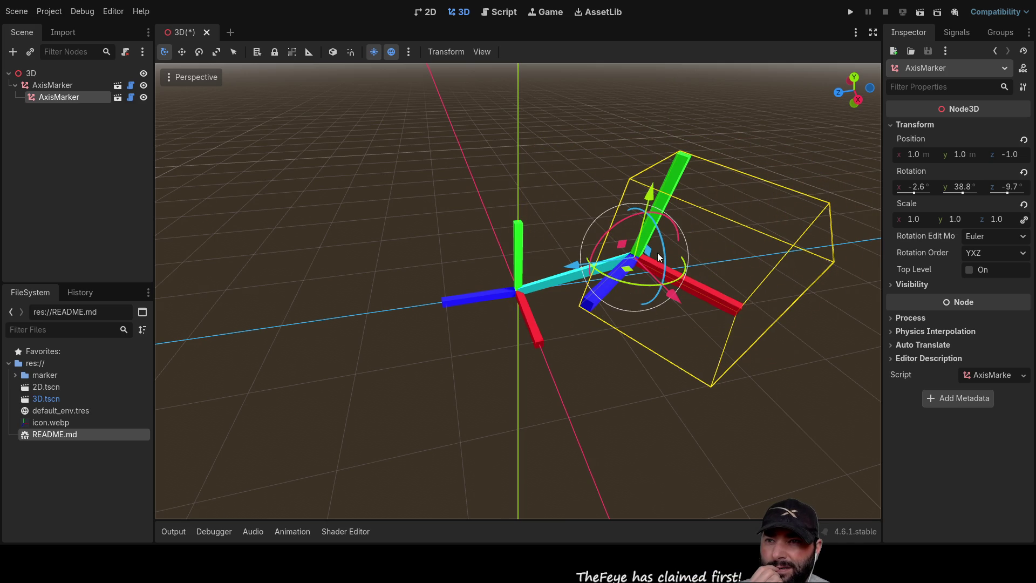
click(660, 242)
click(634, 260)
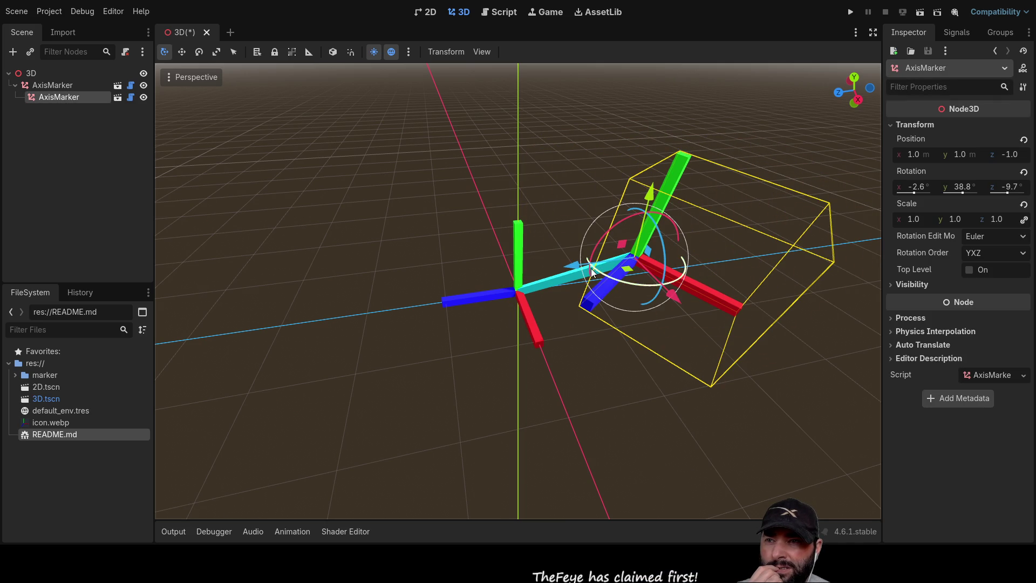
Step: Rotate the parent AxisMarker several times, swinging the child marker to a new spot
click(510, 279)
mouse_move(508, 302)
middle_down()
mouse_move(549, 306)
mouse_move(581, 282)
middle_up()
mouse_move(547, 268)
mouse_down()
mouse_move(527, 225)
mouse_move(485, 201)
mouse_move(587, 303)
mouse_move(567, 258)
mouse_move(513, 200)
mouse_move(566, 281)
mouse_move(545, 233)
mouse_move(559, 255)
mouse_move(518, 216)
mouse_up()
mouse_move(659, 268)
middle_down()
mouse_move(588, 285)
mouse_move(501, 277)
middle_up()
mouse_move(487, 270)
mouse_down()
mouse_move(530, 245)
mouse_move(474, 241)
mouse_move(370, 335)
mouse_move(487, 287)
mouse_move(550, 280)
mouse_move(502, 274)
mouse_move(520, 275)
mouse_move(510, 323)
mouse_up()
mouse_move(510, 323)
middle_down()
mouse_move(489, 364)
mouse_move(374, 313)
mouse_move(539, 286)
middle_up()
drag(545, 248, 568, 268)
click(600, 336)
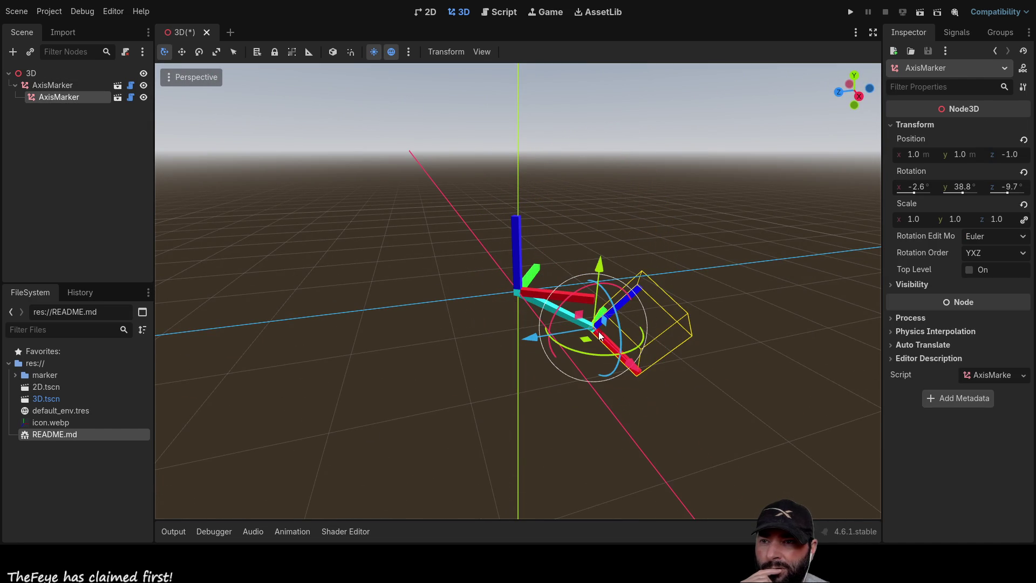
Step: Rotate the child AxisMarker freely, then about its X and Z axes
drag(608, 295, 572, 290)
mouse_move(577, 297)
middle_down()
mouse_move(548, 330)
mouse_move(482, 310)
mouse_move(434, 268)
middle_up()
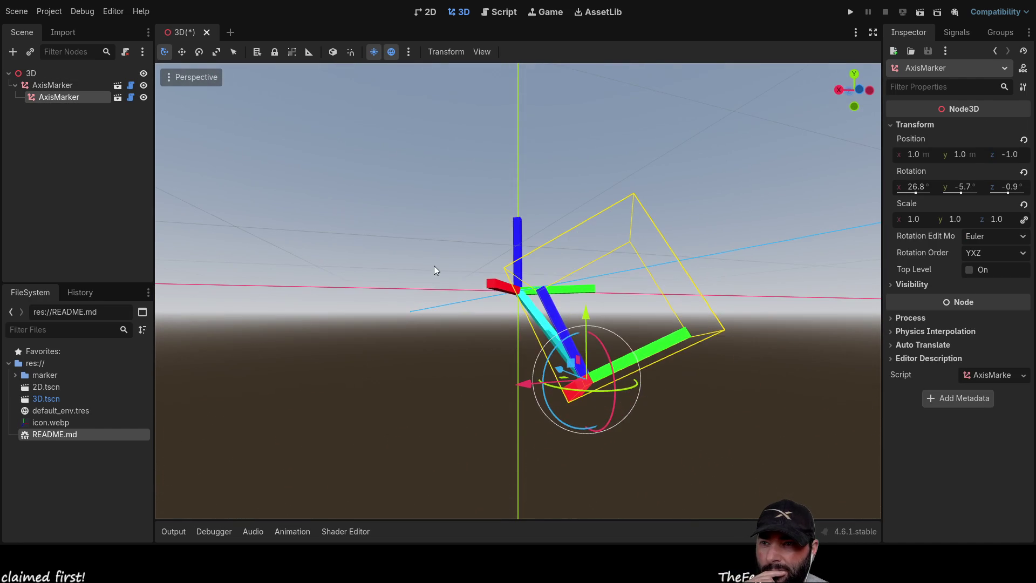
mouse_move(598, 342)
mouse_down()
mouse_move(616, 373)
mouse_move(614, 363)
mouse_up()
mouse_move(552, 351)
mouse_down()
mouse_move(539, 376)
mouse_move(536, 439)
mouse_move(629, 481)
mouse_move(687, 330)
mouse_move(533, 401)
mouse_move(554, 387)
mouse_up()
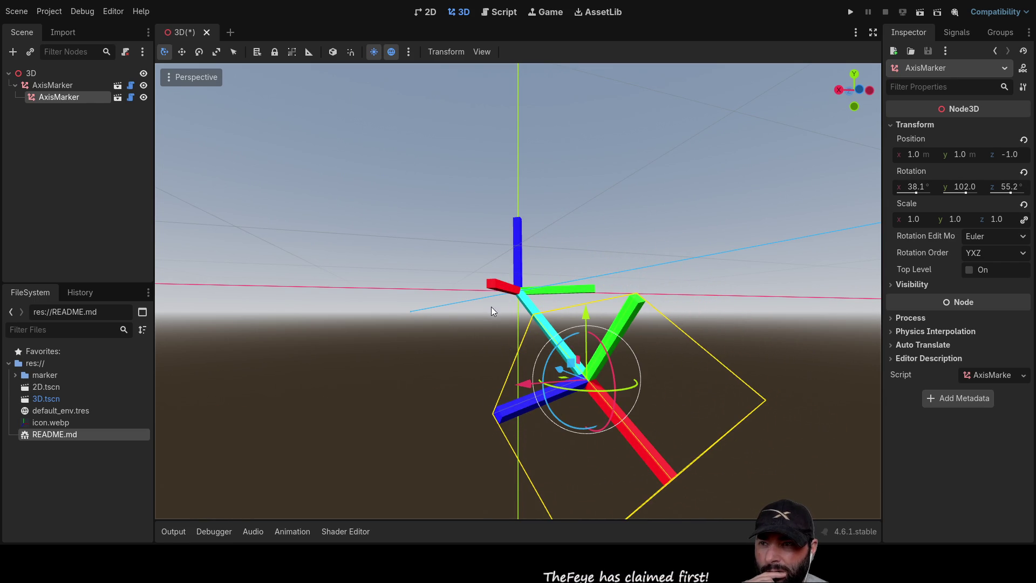
Step: Rotate the parent AxisMarker repeatedly from a top-down view of the grid
click(505, 292)
middle_drag(399, 314, 555, 349)
scroll(555, 349, down, 2)
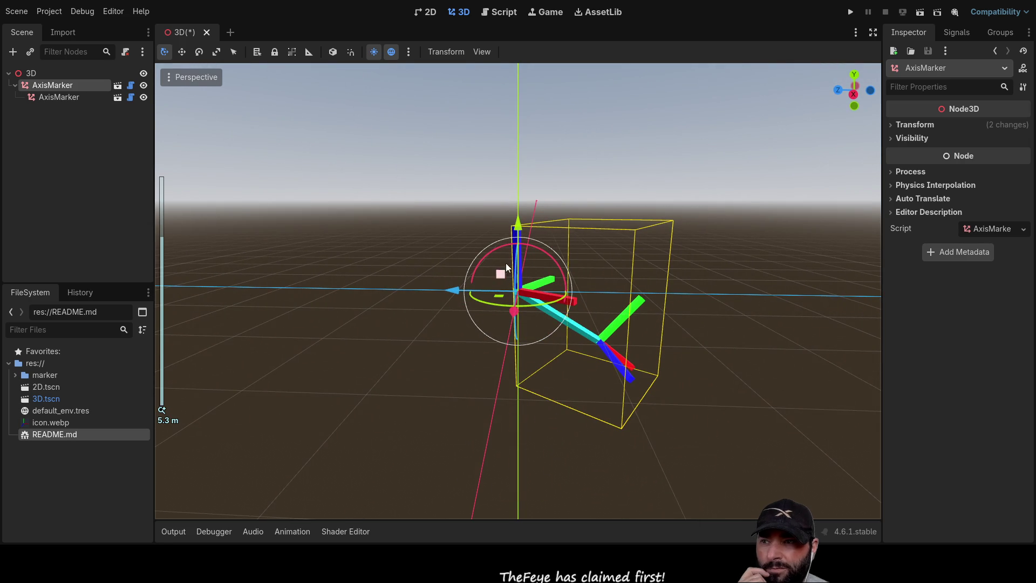
mouse_move(490, 245)
mouse_down()
mouse_move(362, 326)
mouse_move(374, 386)
mouse_move(381, 361)
mouse_up()
mouse_move(381, 361)
middle_down()
mouse_move(539, 306)
mouse_move(604, 303)
mouse_move(562, 271)
middle_up()
drag(559, 270, 537, 258)
mouse_move(423, 258)
middle_down()
mouse_move(611, 302)
mouse_move(469, 300)
mouse_move(561, 318)
middle_up()
Step: Rotate the child AxisMarker to (-10.7°, 94.3°, 110.7°) and show README.md
click(454, 293)
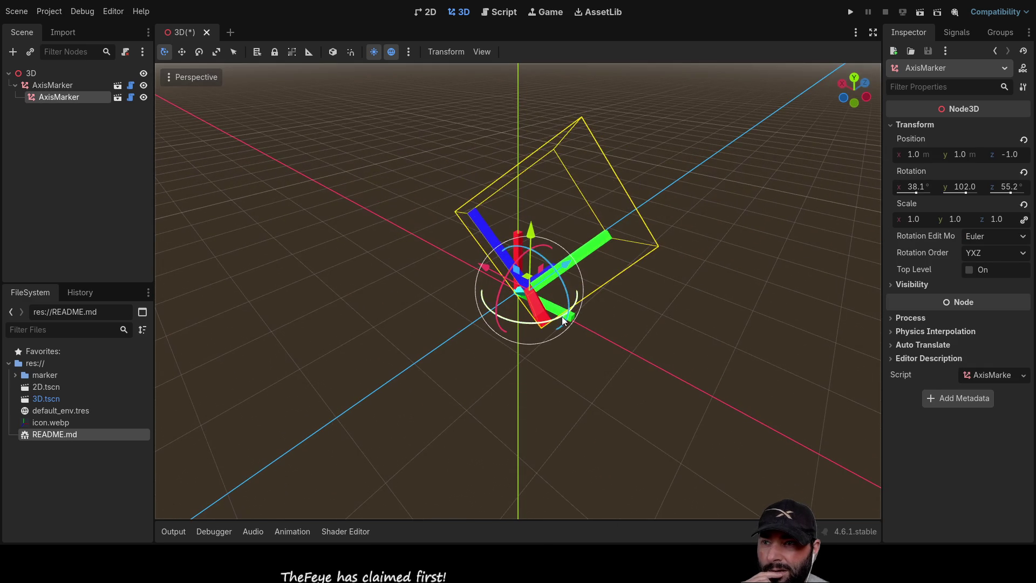
drag(564, 283, 567, 319)
mouse_move(567, 320)
middle_down()
mouse_move(475, 321)
mouse_move(526, 342)
middle_up()
mouse_move(538, 343)
mouse_down()
mouse_move(573, 339)
mouse_move(553, 349)
mouse_move(568, 324)
mouse_move(538, 356)
mouse_move(578, 341)
mouse_move(559, 366)
mouse_move(577, 340)
mouse_up()
click(507, 10)
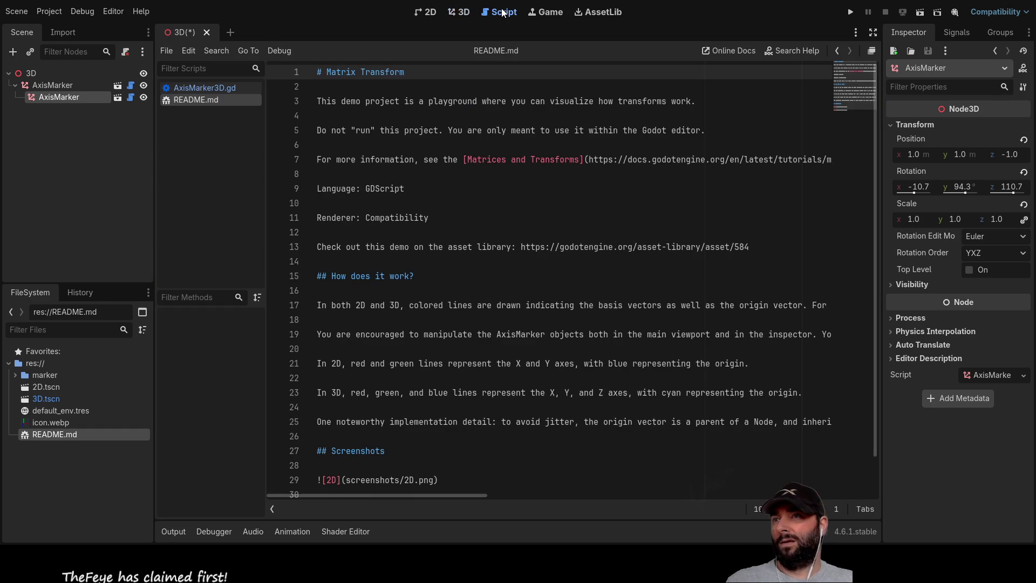
Step: Switch to AxisMarker3D.gd, highlight holder on line 16, and place the cursor on line 20
click(193, 88)
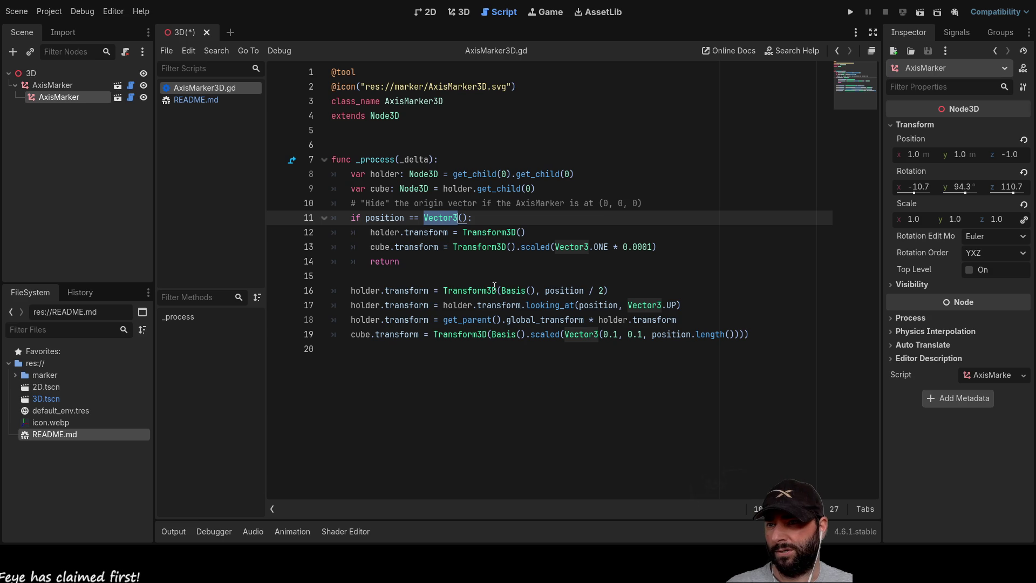
double_click(366, 291)
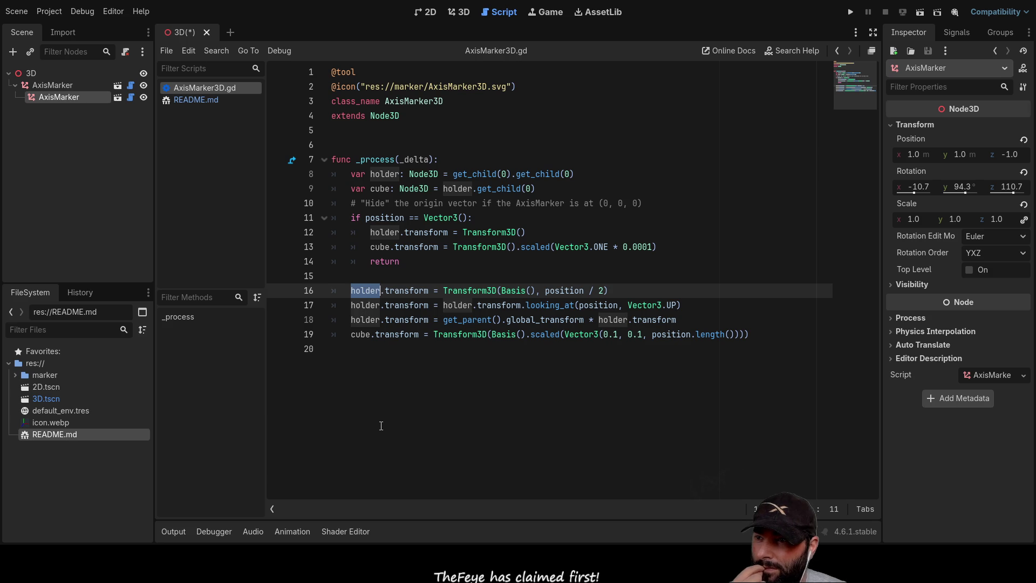
click(523, 407)
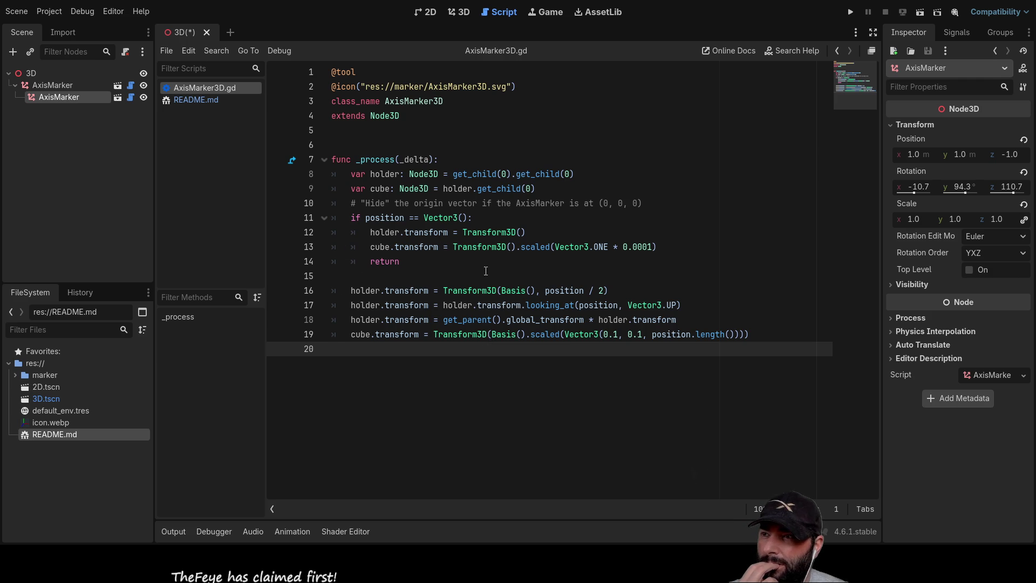
Step: Move the child marker to (1.306, -1.65, -0.94) and rotate it about its X axis
click(460, 13)
mouse_move(585, 398)
middle_down()
mouse_move(624, 319)
mouse_move(623, 358)
mouse_move(608, 374)
middle_up()
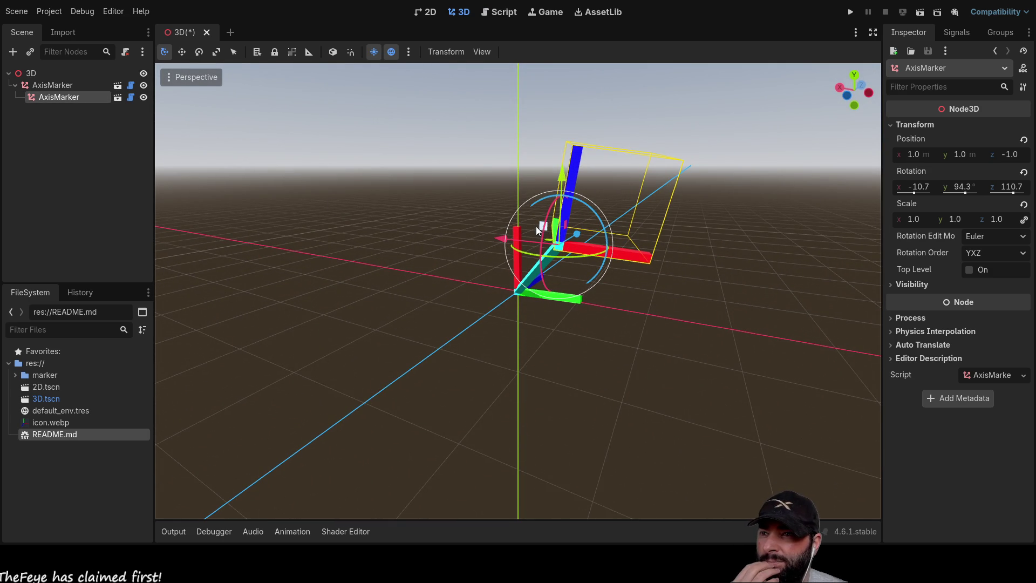
mouse_move(543, 226)
mouse_down()
mouse_move(540, 254)
mouse_move(462, 248)
mouse_move(371, 192)
mouse_move(382, 218)
mouse_move(368, 228)
mouse_move(417, 241)
mouse_move(437, 202)
mouse_up()
mouse_move(437, 204)
middle_down()
mouse_move(557, 212)
mouse_move(481, 220)
middle_up()
mouse_move(424, 232)
mouse_down()
mouse_move(461, 245)
mouse_move(435, 229)
mouse_up()
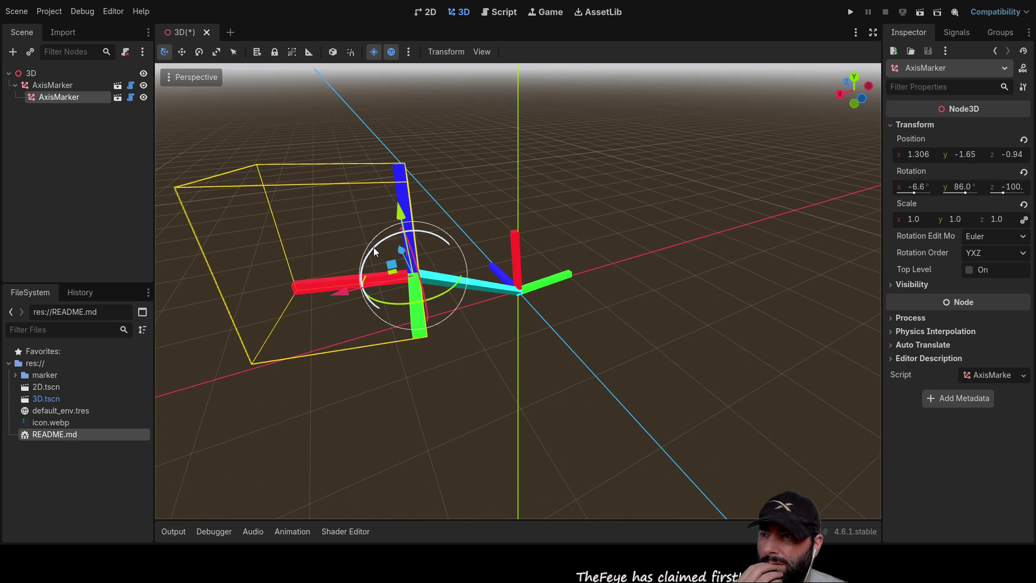
Step: Rotate the parent marker about the vertical axis and the child about 149 degrees
click(521, 285)
click(522, 285)
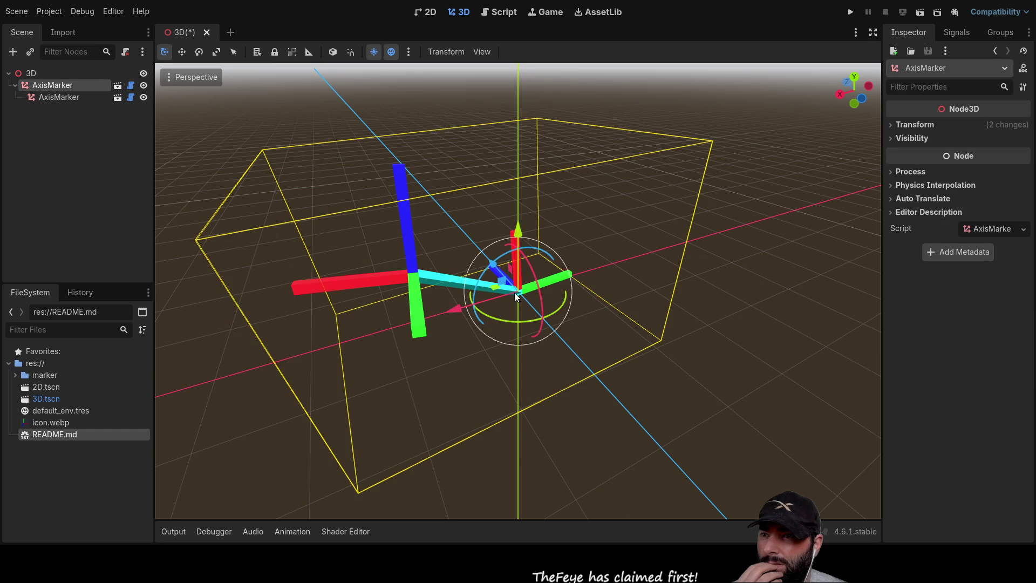
mouse_move(511, 319)
mouse_down()
mouse_move(575, 296)
mouse_move(472, 248)
mouse_move(414, 282)
mouse_move(537, 321)
mouse_move(572, 298)
mouse_up()
click(662, 243)
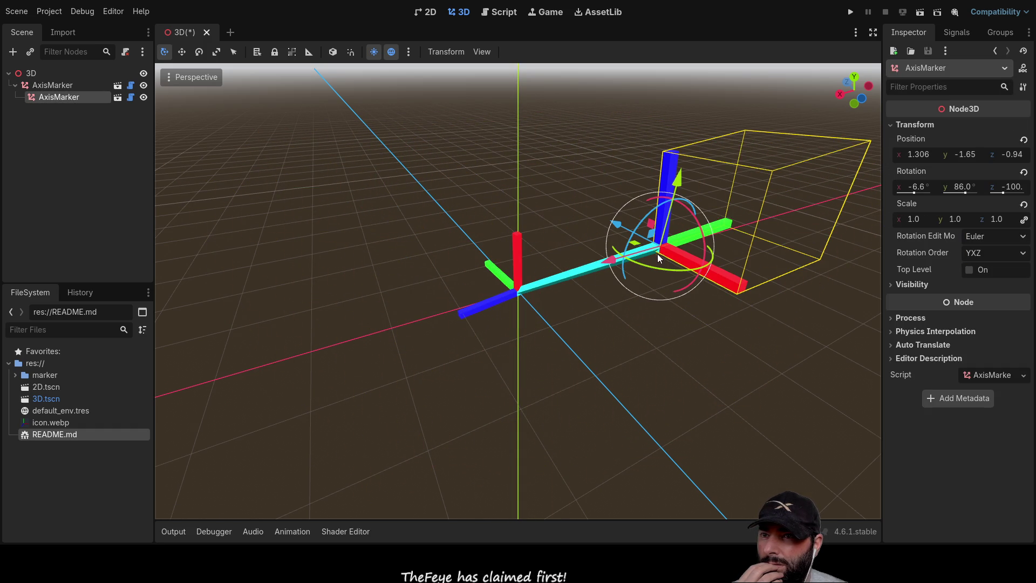
mouse_move(648, 265)
mouse_down()
mouse_move(682, 268)
mouse_move(689, 229)
mouse_move(513, 218)
mouse_move(705, 294)
mouse_move(727, 249)
mouse_move(608, 302)
mouse_move(498, 248)
mouse_move(737, 273)
mouse_move(615, 300)
mouse_move(678, 297)
mouse_move(659, 297)
mouse_up()
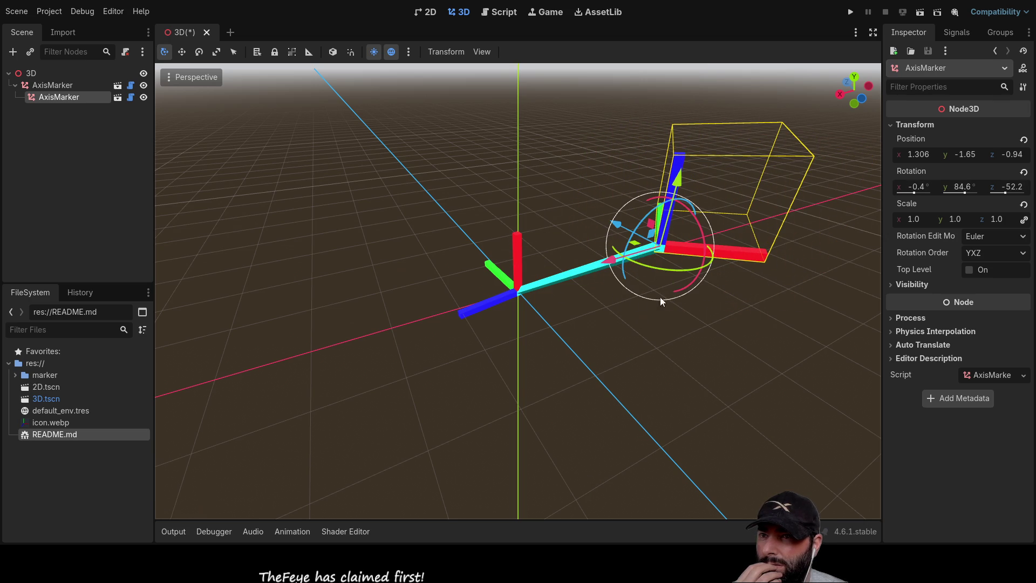
Step: Select the parent AxisMarker in the Scene tree and show the AxisMarker3D.gd code
click(50, 83)
key(Down)
click(57, 85)
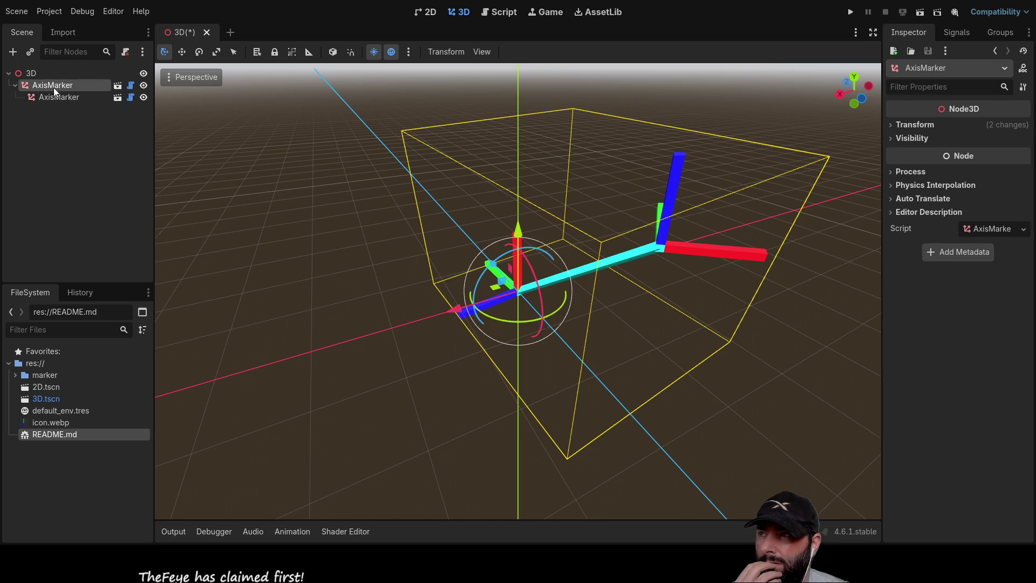
click(504, 12)
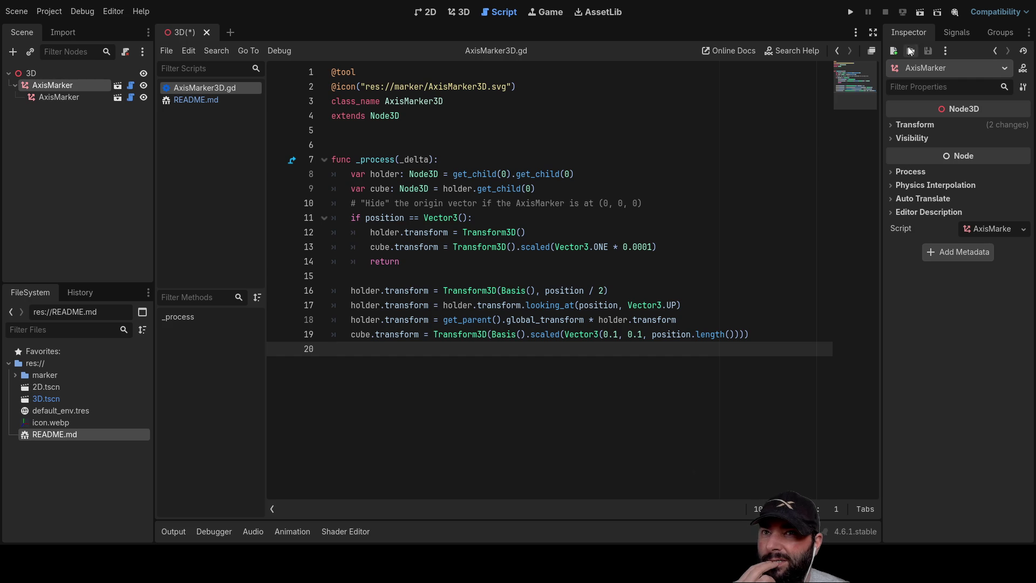
Step: Test-run the current scene, stop it, and highlight the holder declaration on line 8
click(851, 11)
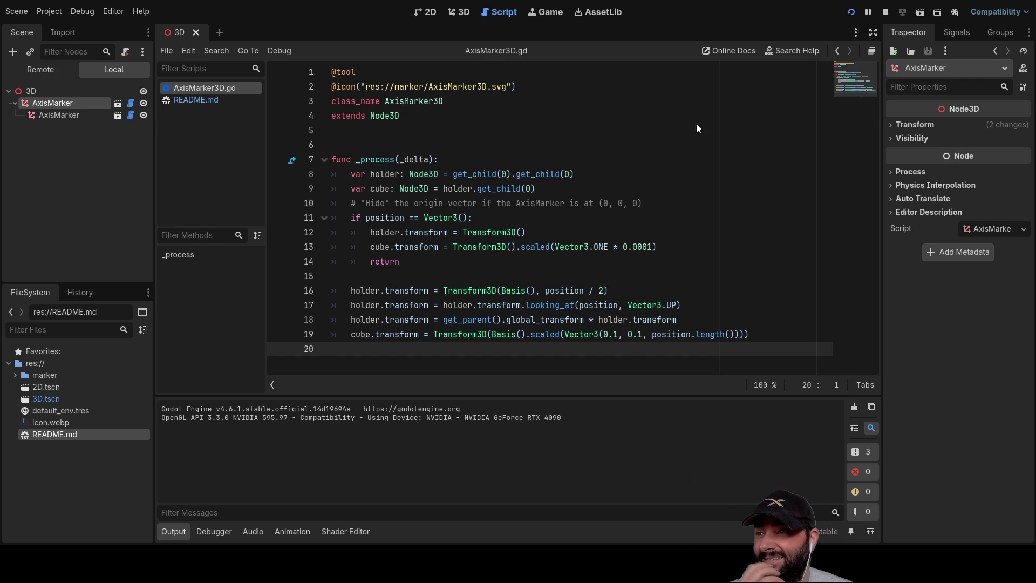
click(885, 12)
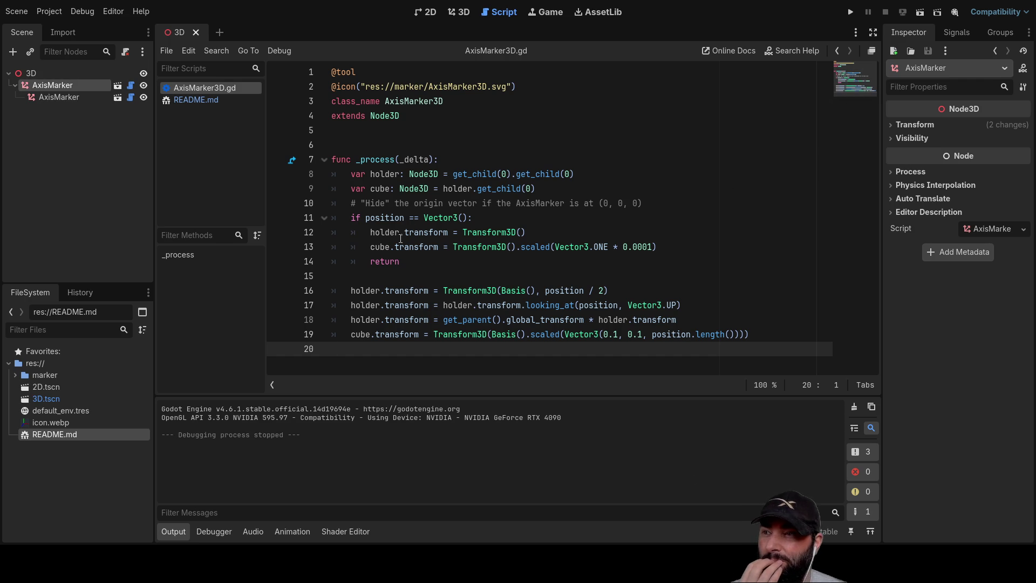
drag(351, 174, 655, 173)
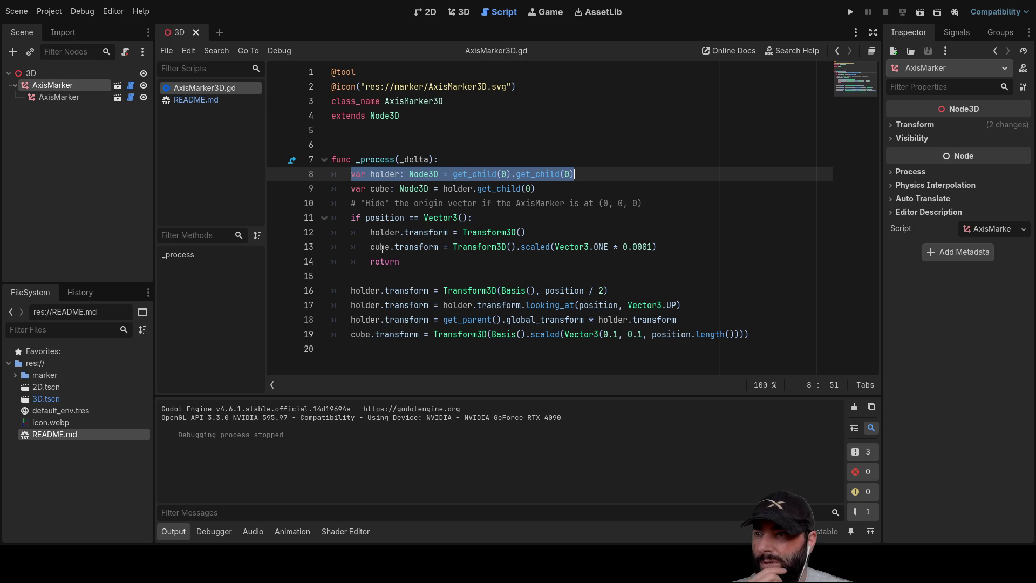
Step: Highlight transform, Transform3D, scaled and Vector3.ONE on line 13, then select the child AxisMarker
click(382, 247)
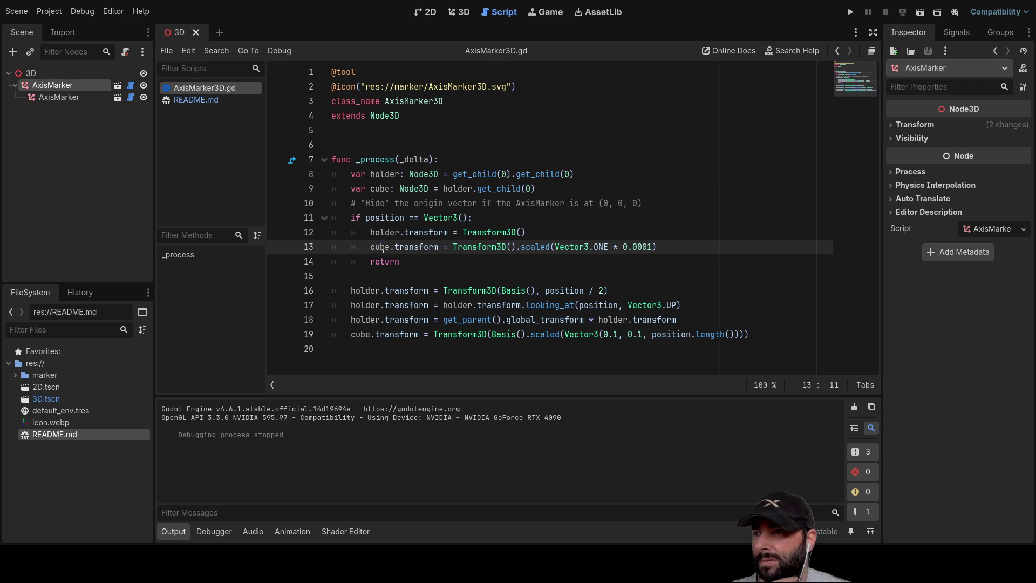
double_click(421, 248)
double_click(480, 247)
click(536, 248)
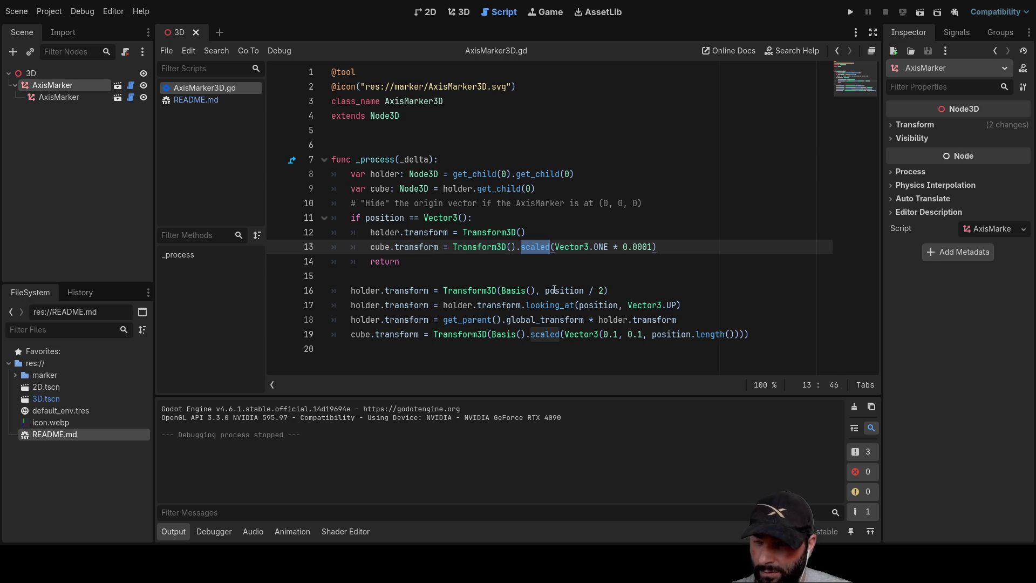
double_click(574, 247)
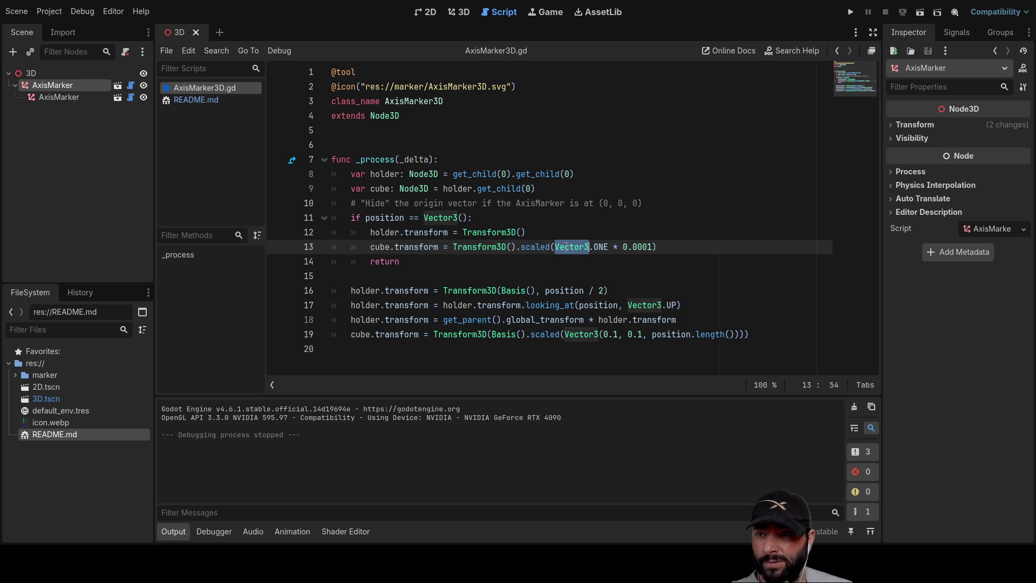
click(610, 246)
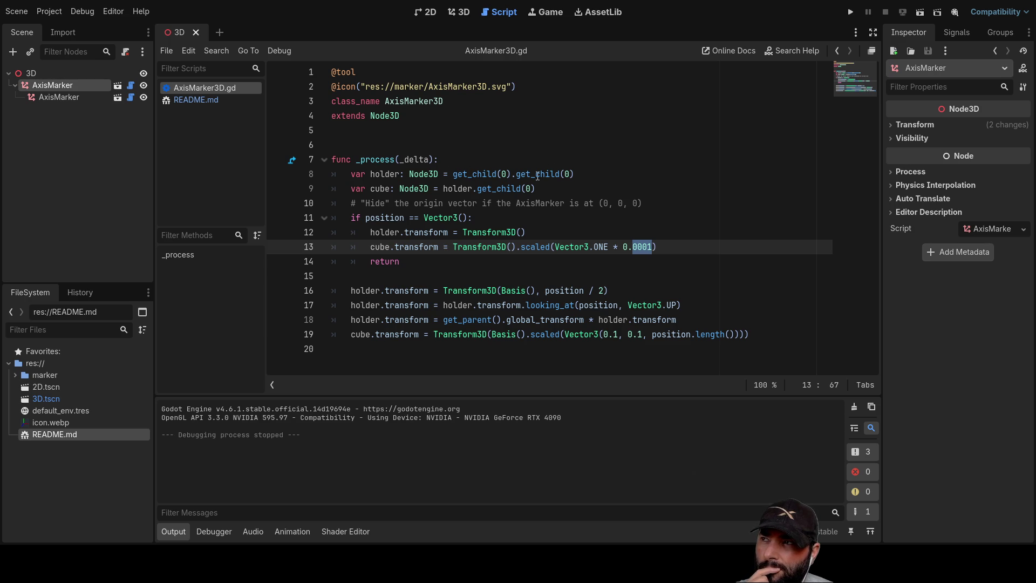
click(57, 98)
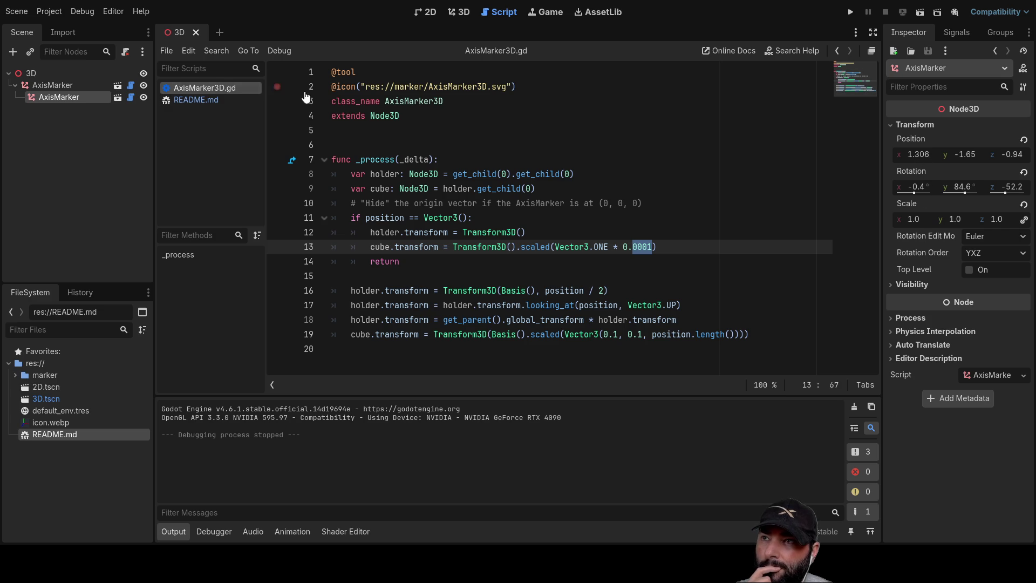
Step: Set the child marker's Position X to 5.0 m and rotate it about 32 degrees
click(458, 13)
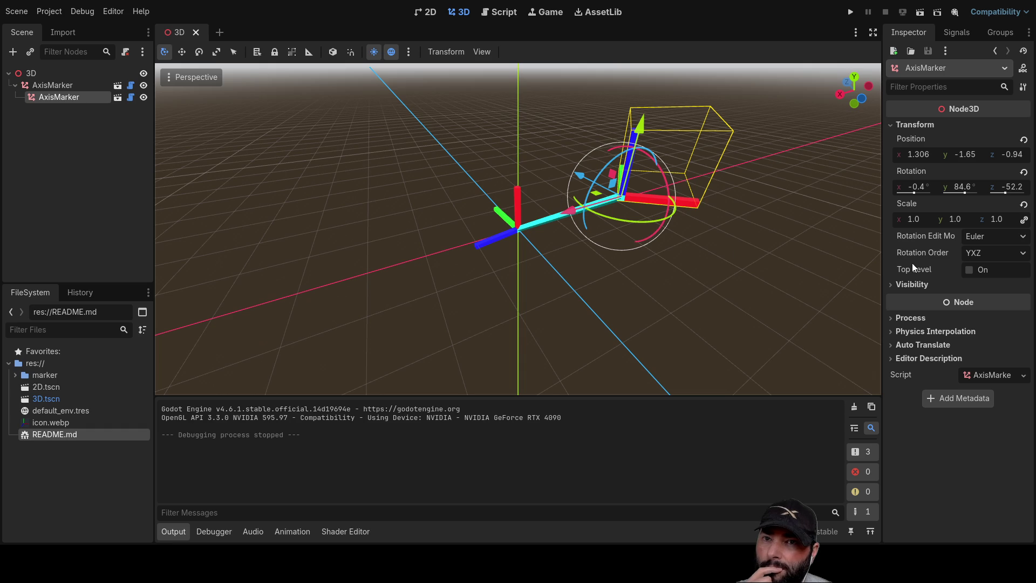
click(915, 155)
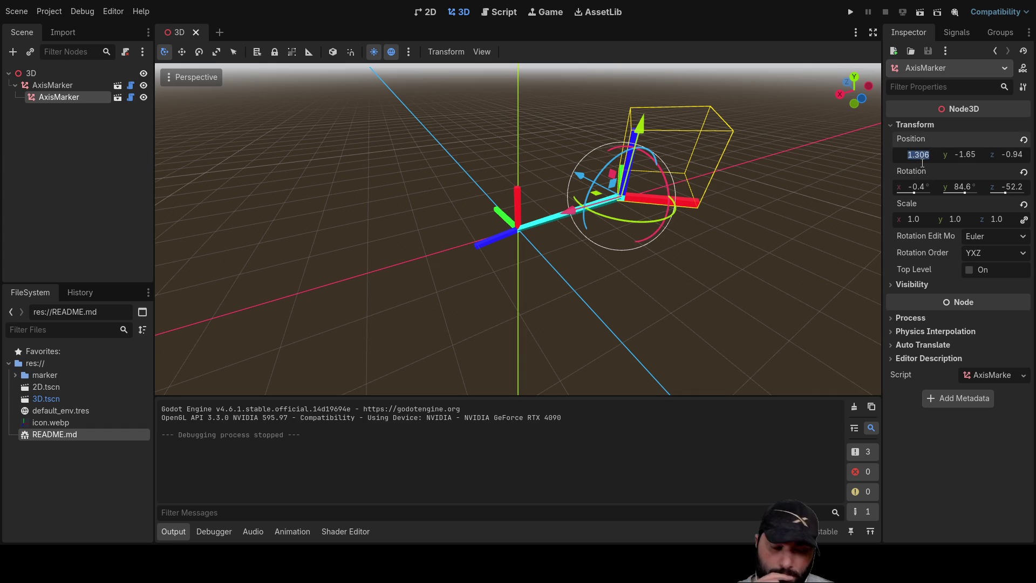
text(5)
key(Return)
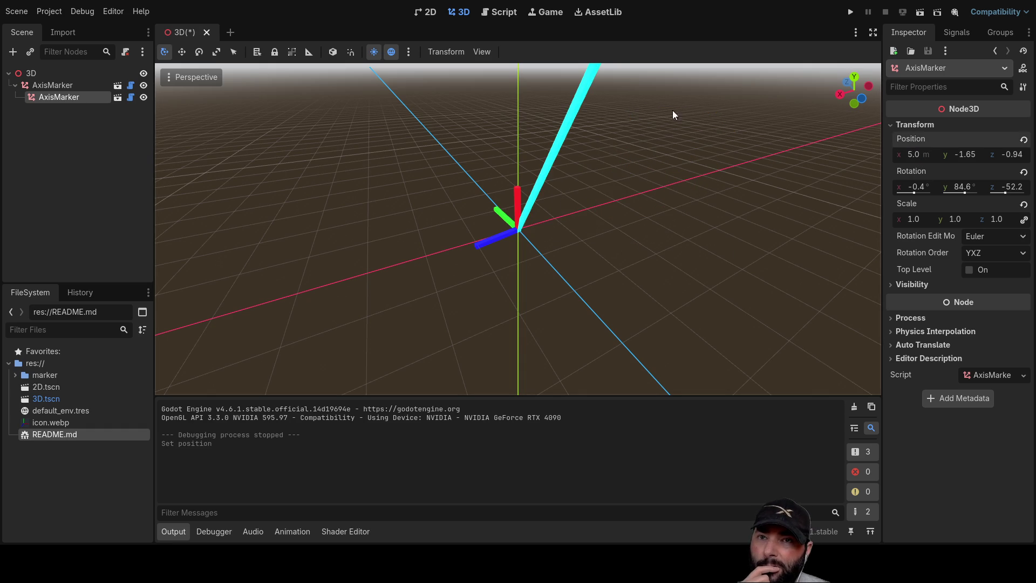
scroll(659, 157, down, 5)
mouse_move(620, 174)
middle_down()
mouse_move(598, 216)
mouse_move(515, 241)
middle_up()
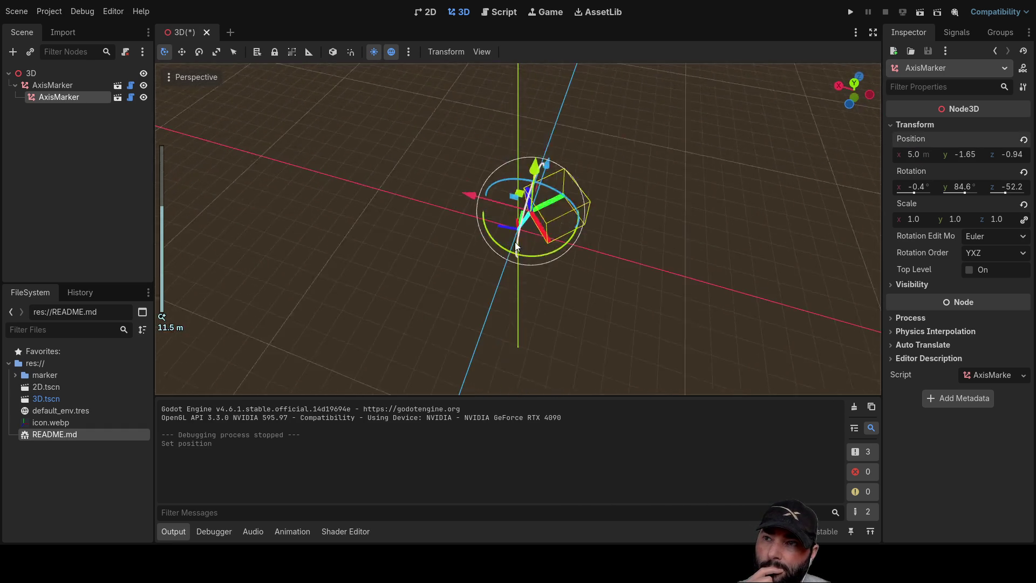
scroll(574, 248, up, 7)
mouse_move(563, 209)
mouse_down()
mouse_move(578, 194)
mouse_move(569, 153)
mouse_move(531, 183)
mouse_move(653, 204)
mouse_up()
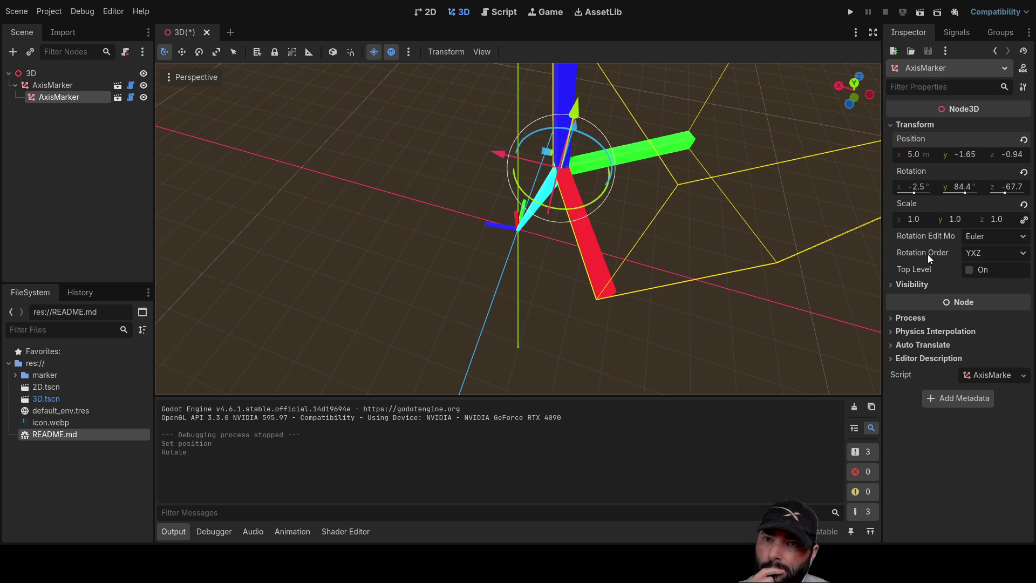
Step: Change the child marker's Rotation Order from YXZ to XYZ, then to XZY
click(1006, 253)
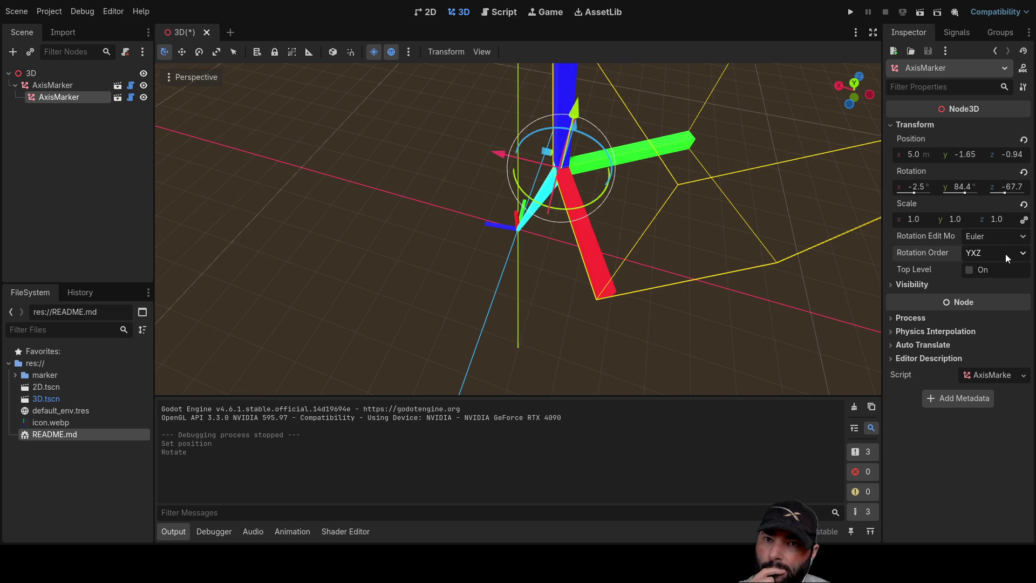
click(980, 271)
scroll(684, 205, down, 5)
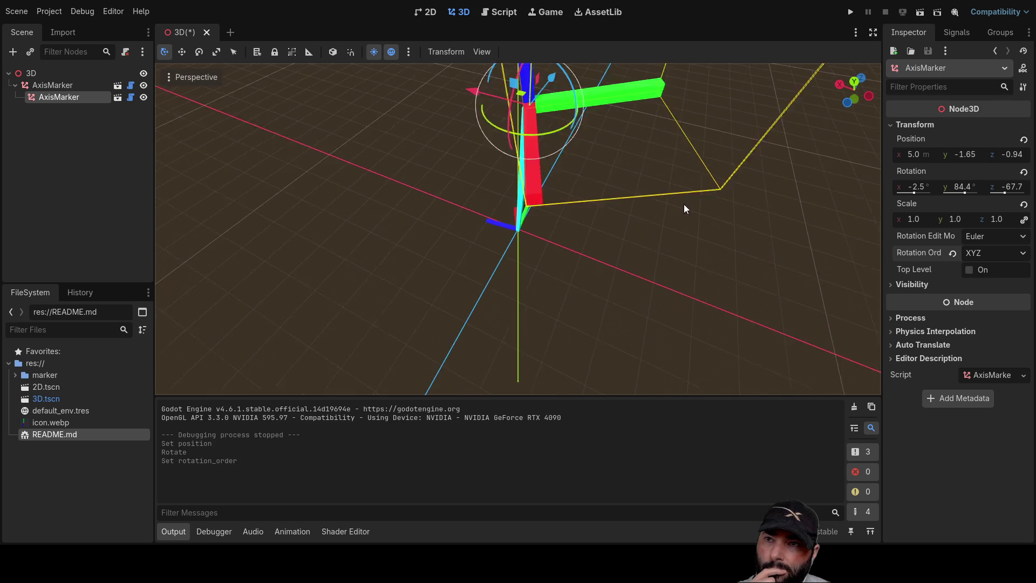
mouse_move(642, 189)
middle_down()
mouse_move(529, 181)
mouse_move(559, 222)
mouse_move(672, 220)
middle_up()
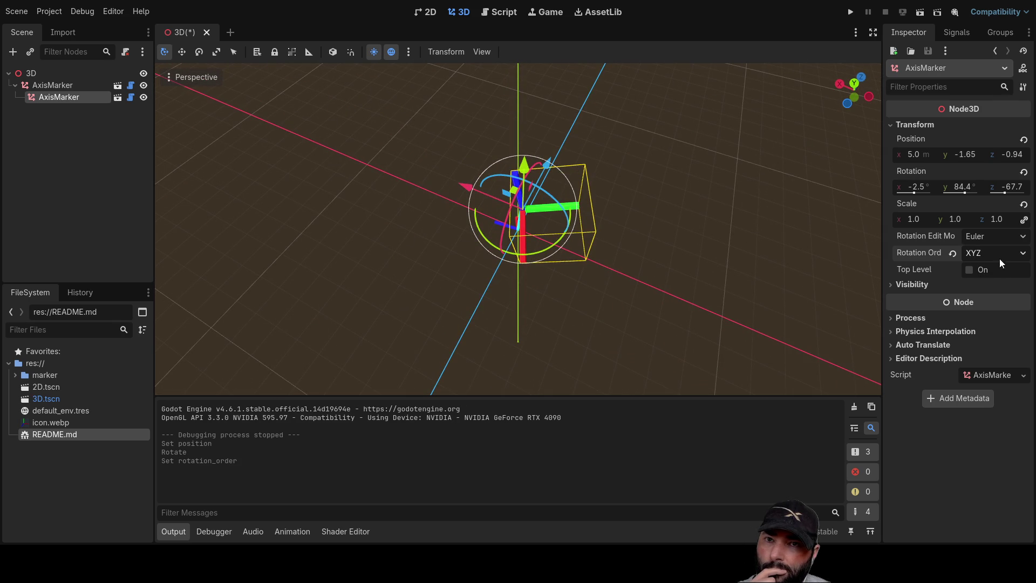
key(Down)
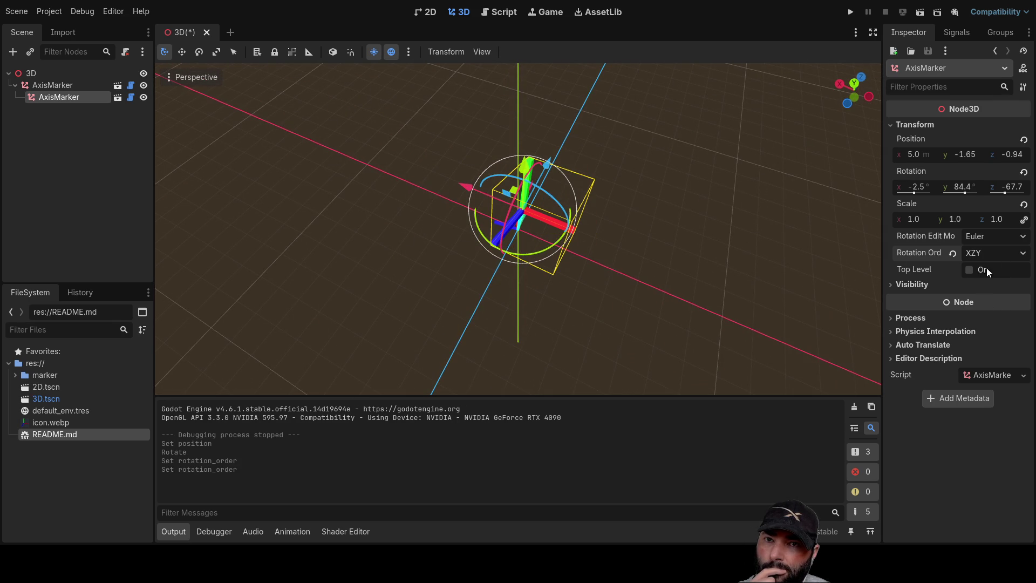
scroll(582, 260, up, 5)
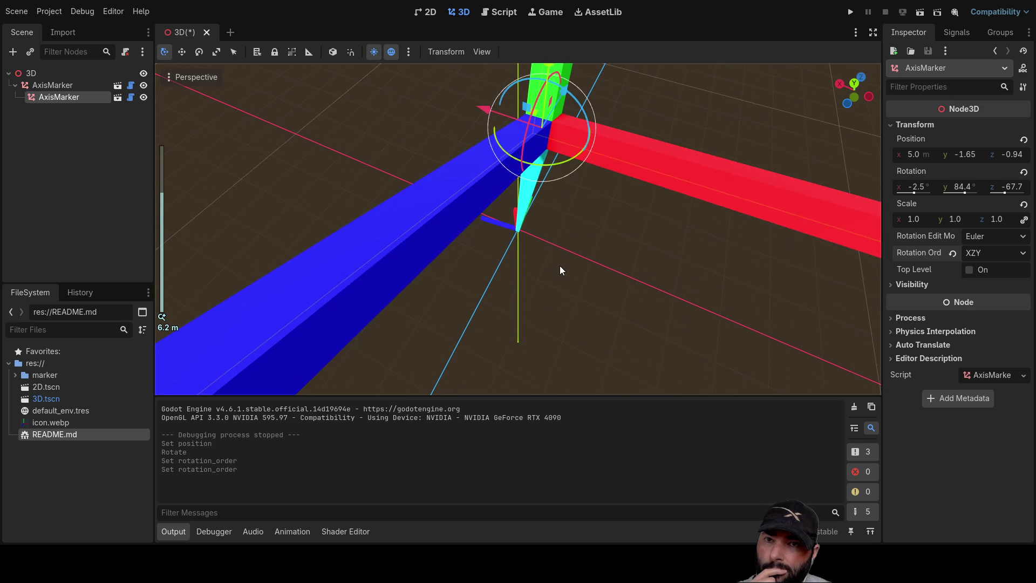
scroll(497, 260, down, 4)
mouse_move(497, 261)
middle_down()
mouse_move(669, 219)
mouse_move(724, 265)
middle_up()
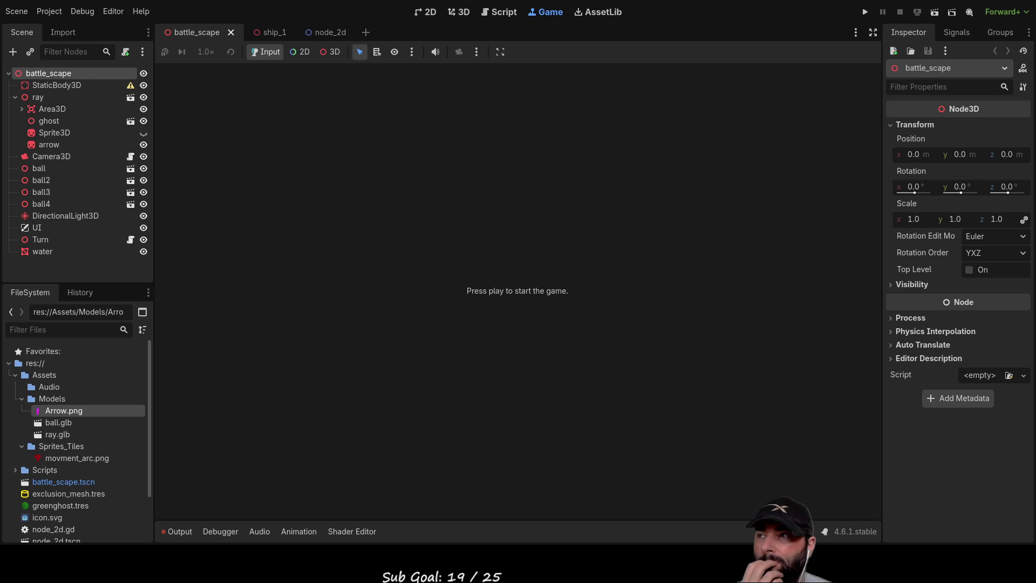
Step: Select the battle_scape root, view it in 3D, then open comments.gd from the script list
click(69, 85)
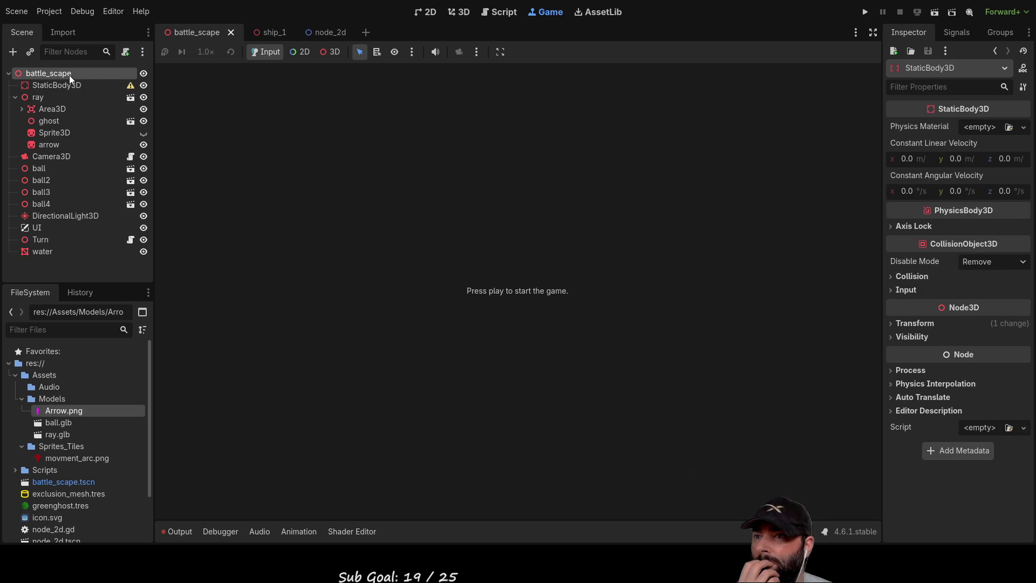
click(69, 76)
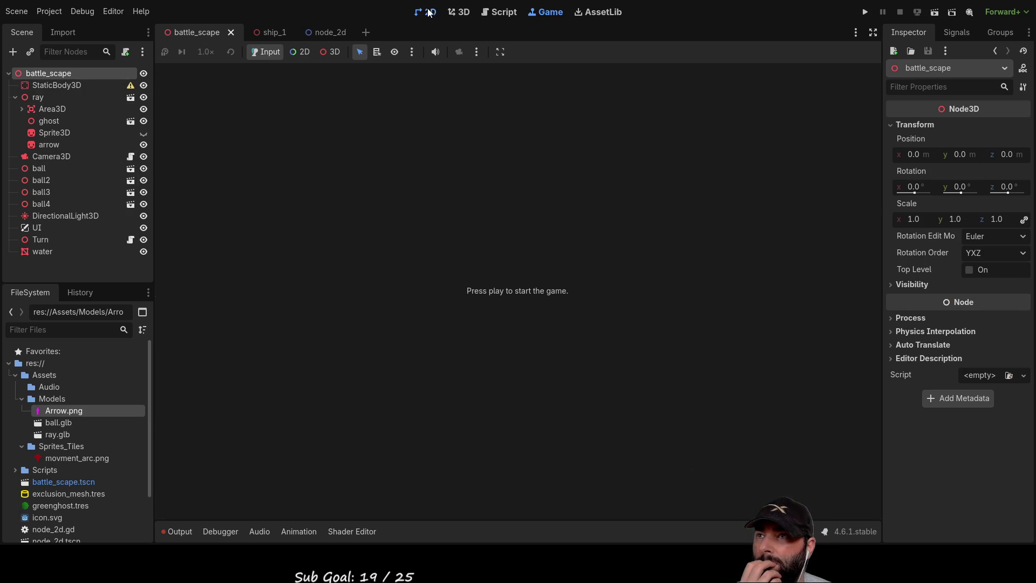
click(458, 11)
mouse_move(549, 219)
middle_down()
mouse_move(542, 162)
mouse_move(528, 231)
middle_up()
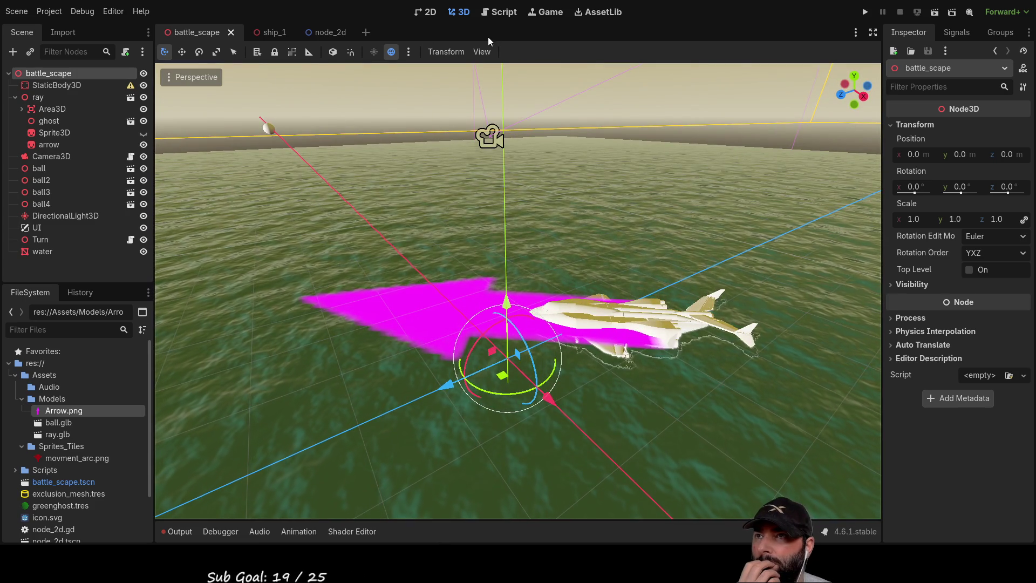
click(493, 13)
click(195, 103)
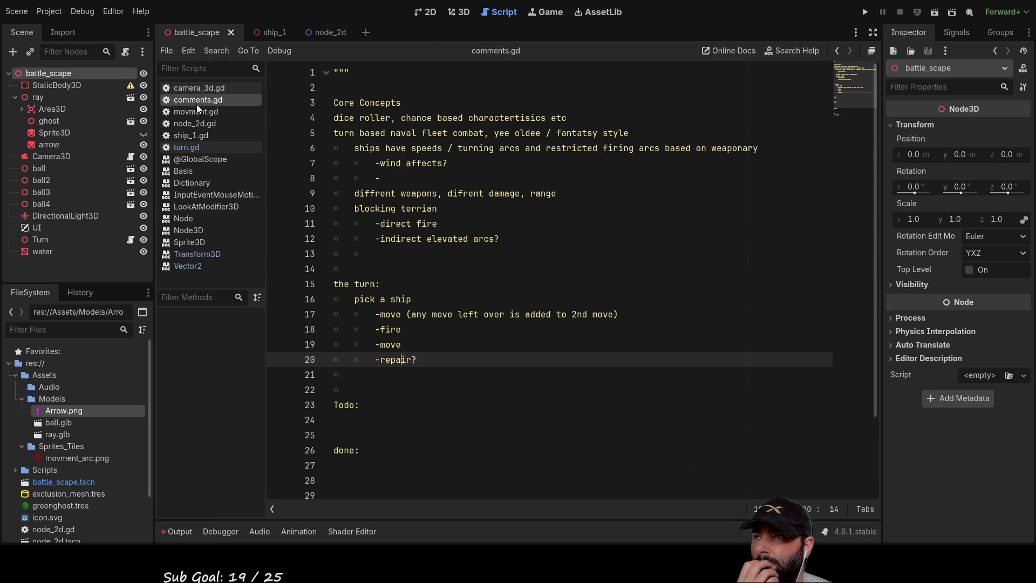
Step: Glance at camera_3d.gd, then go back to reading the comments.gd notes
scroll(450, 307, down, 2)
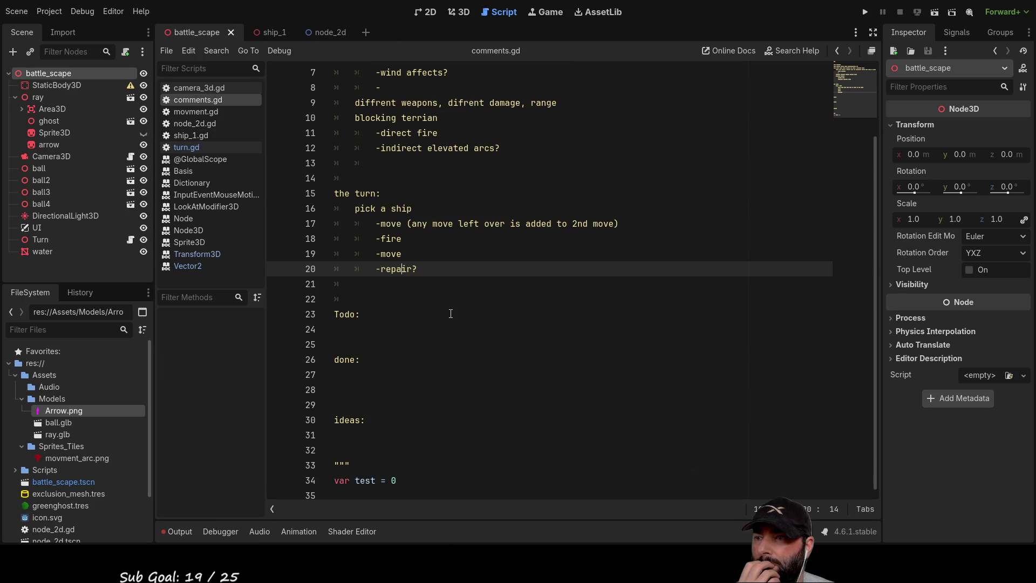
click(209, 88)
click(206, 100)
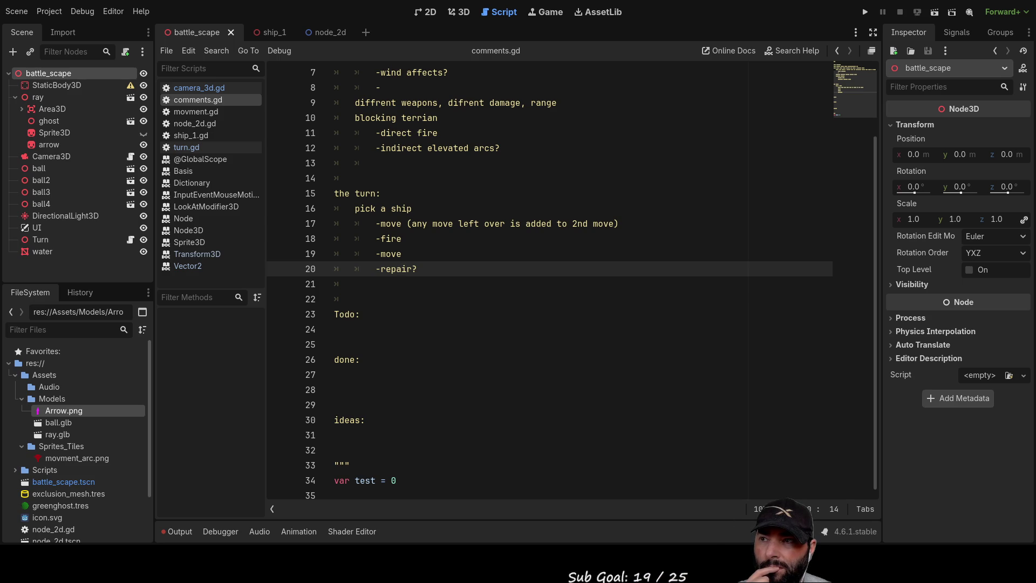
scroll(479, 351, up, 2)
scroll(516, 355, down, 2)
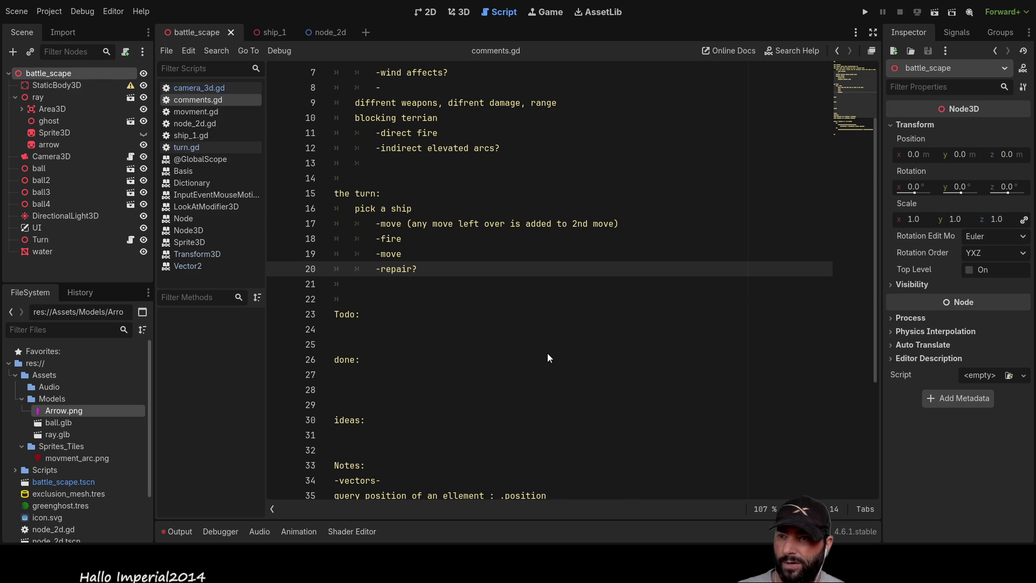
Step: Select the Turn node and scroll through the comments.gd Notes section
click(41, 239)
scroll(519, 348, down, 3)
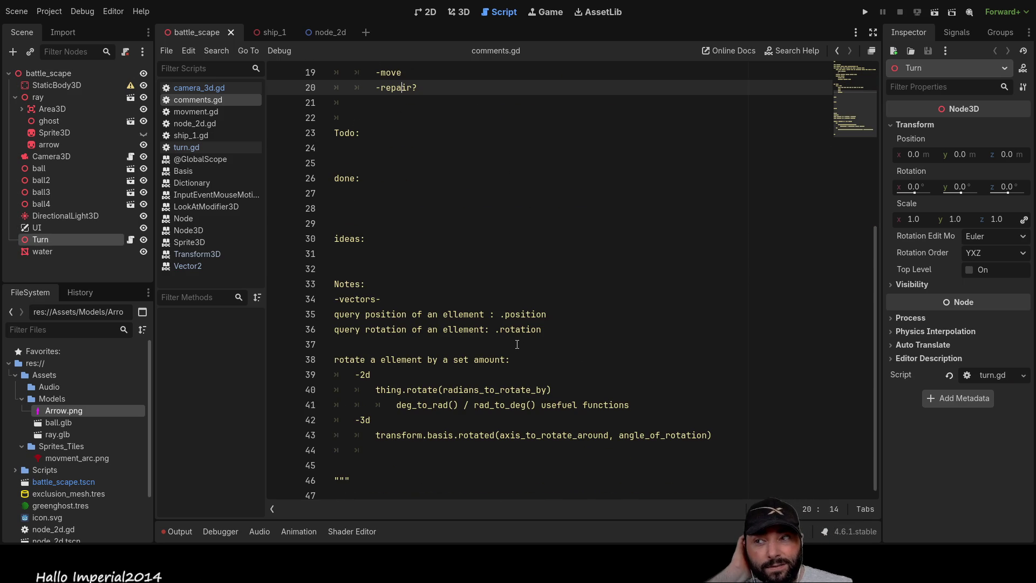
scroll(725, 193, up, 3)
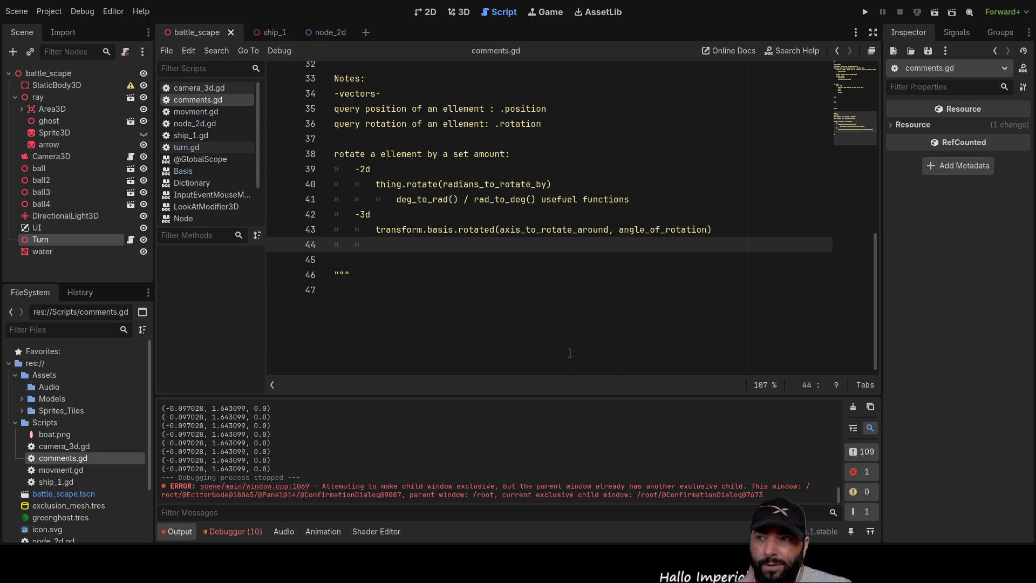
scroll(456, 283, up, 5)
scroll(455, 283, down, 3)
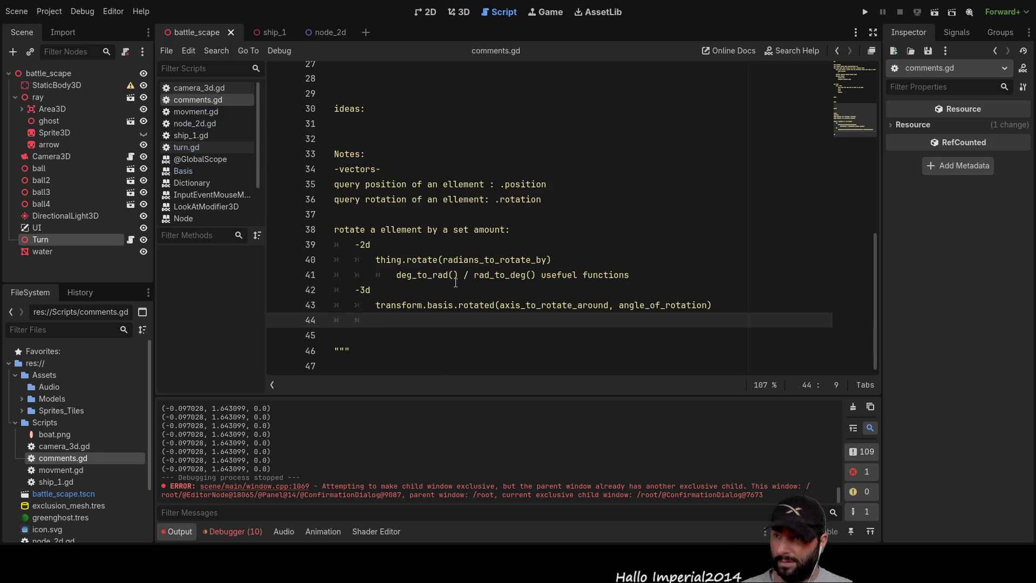
scroll(567, 192, up, 2)
scroll(577, 191, down, 2)
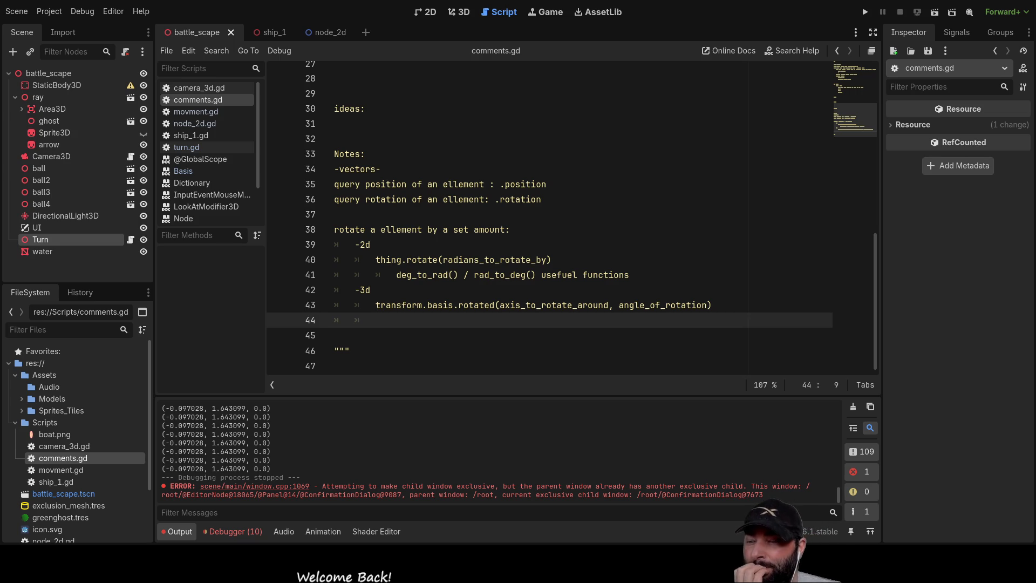
scroll(540, 216, up, 2)
scroll(540, 216, down, 2)
scroll(539, 216, up, 2)
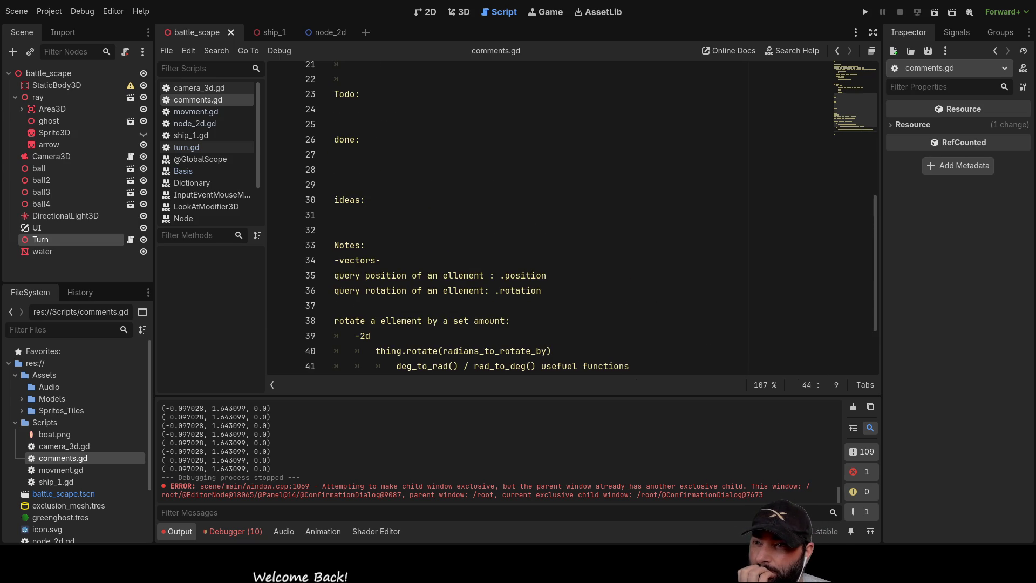
scroll(539, 216, down, 2)
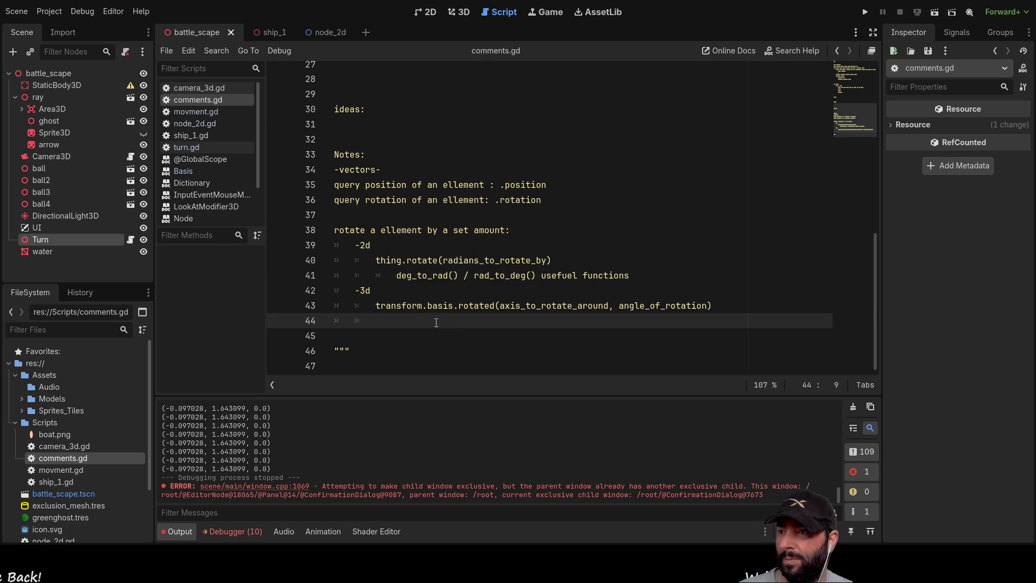
Step: Add blank indented lines around the 3D transform.basis.rotated note so it moves to line 46
key(Return)
key(Up)
key(Down)
key(Return)
key(Up)
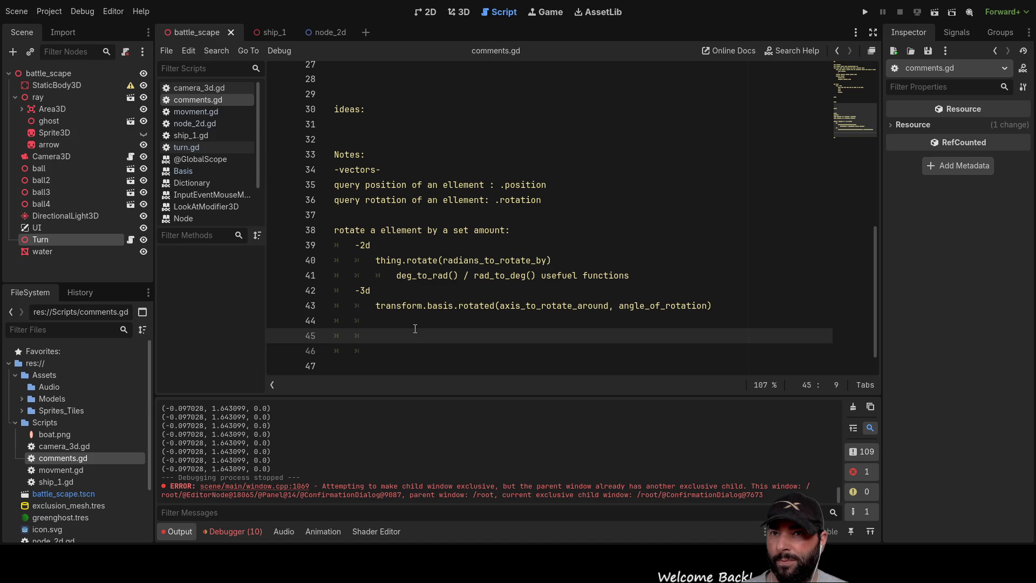
key(Up)
key(Up)
key(Up)
key(Down)
key(ctrl+Right)
key(ctrl+Right)
key(ctrl+Right)
key(Left)
key(Left)
key(Left)
key(Left)
key(Left)
key(Left)
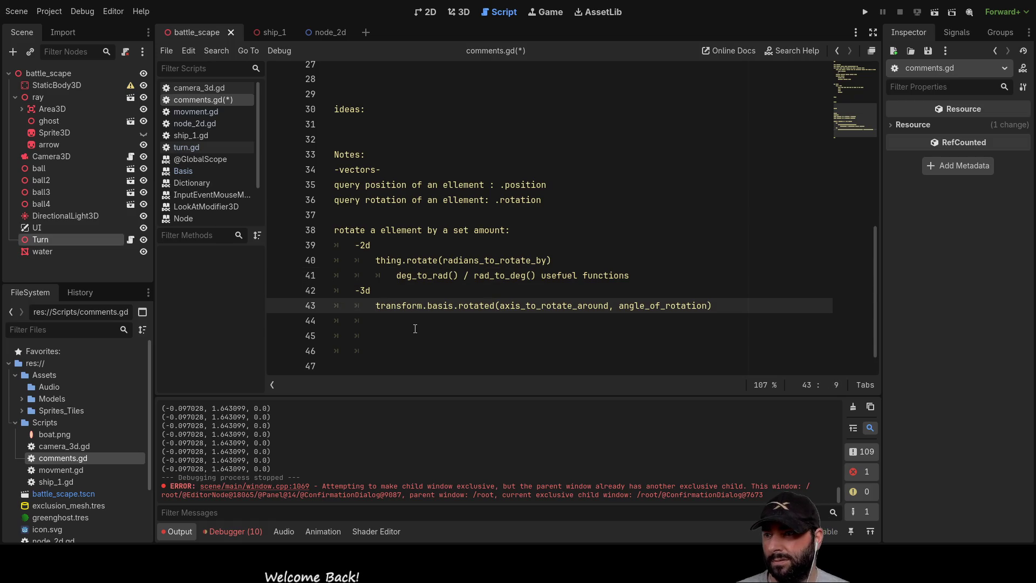
key(Return)
key(Return)
key(Return)
Step: Type then remove stray 'rot' at the notes' end, and try dragging the ray node into comments.gd
scroll(465, 324, down, 3)
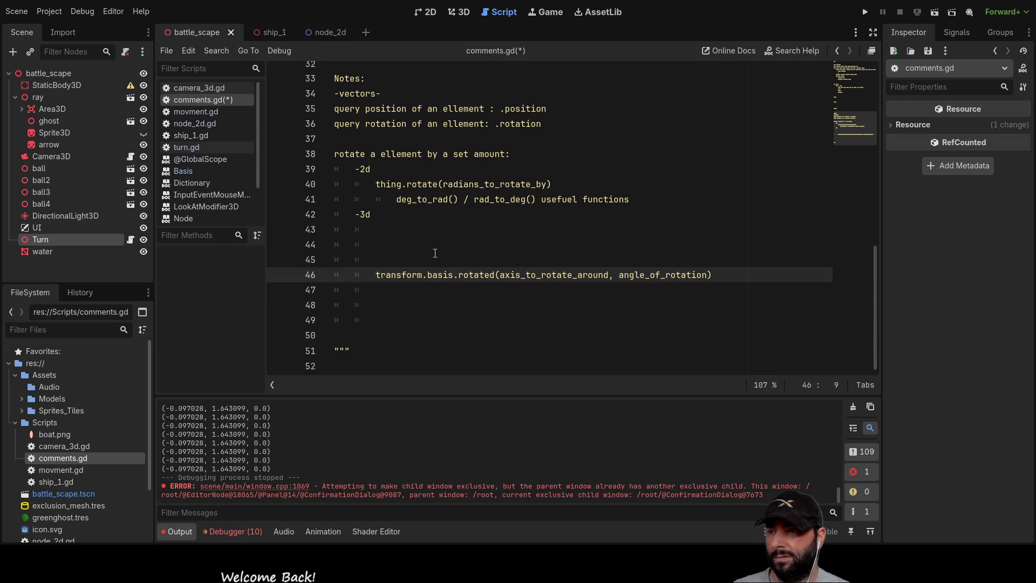
click(465, 373)
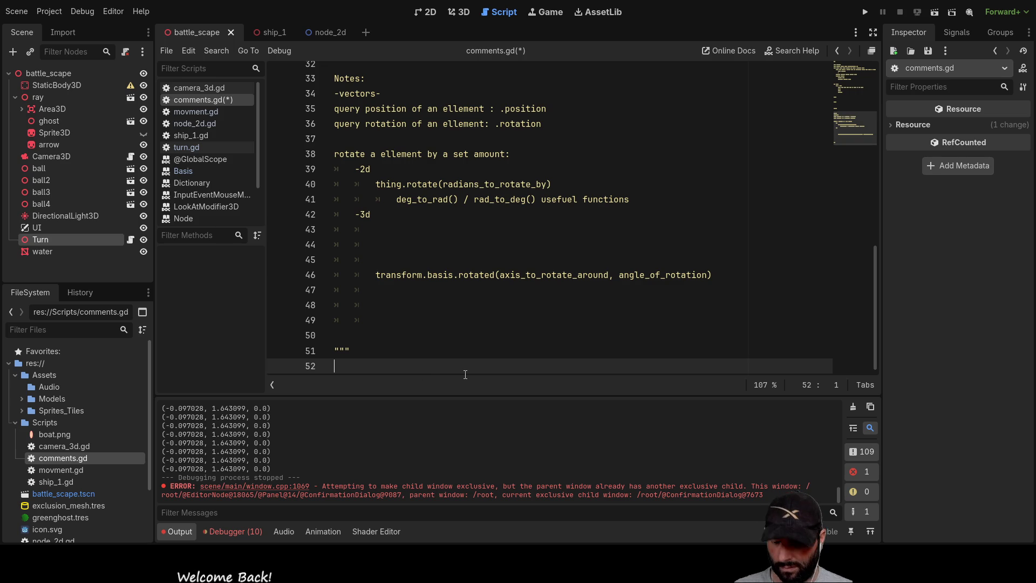
text(rot)
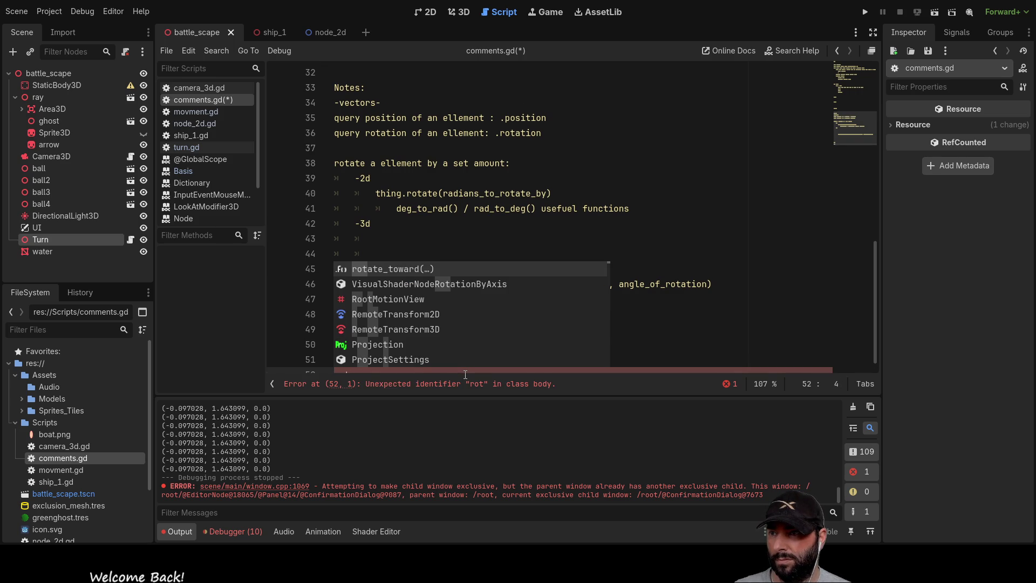
key(BackSpace)
key(BackSpace)
key(BackSpace)
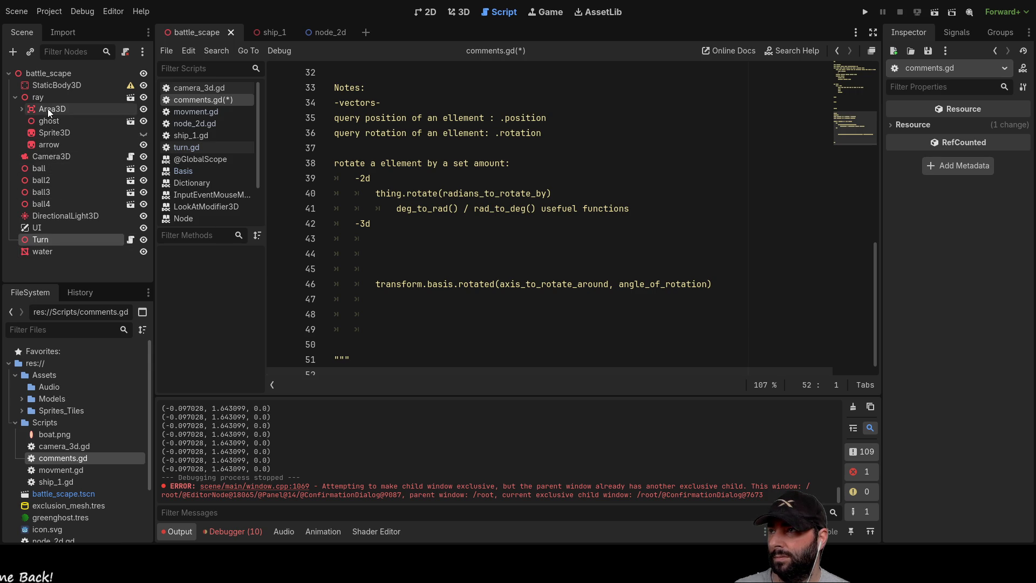
click(36, 101)
mouse_move(34, 98)
mouse_down()
mouse_move(70, 157)
mouse_move(361, 371)
mouse_up()
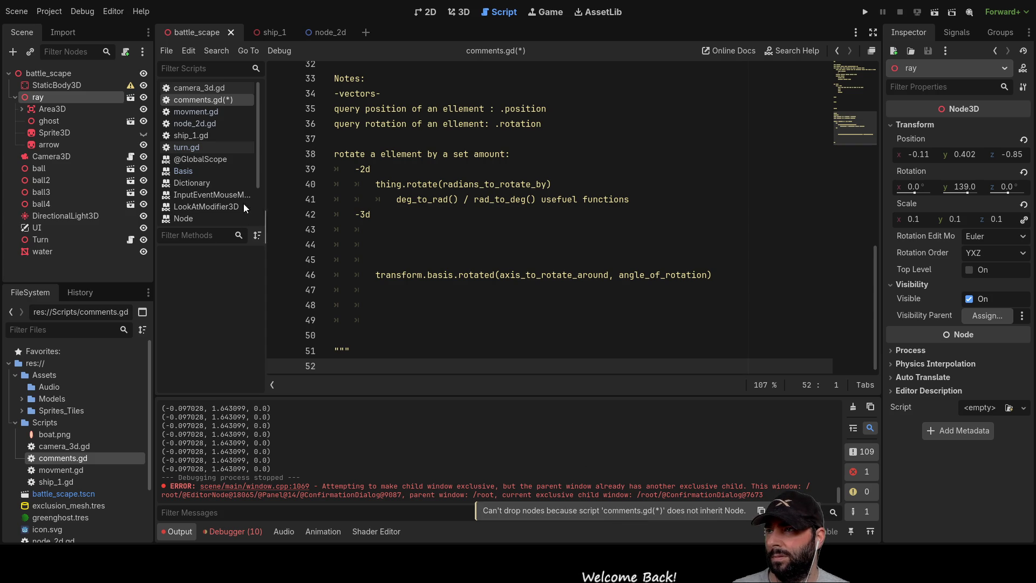
Step: In turn.gd, drop a ray node reference near line 71, then delete the misplaced text
click(193, 147)
scroll(466, 261, down, 4)
scroll(465, 262, down, 5)
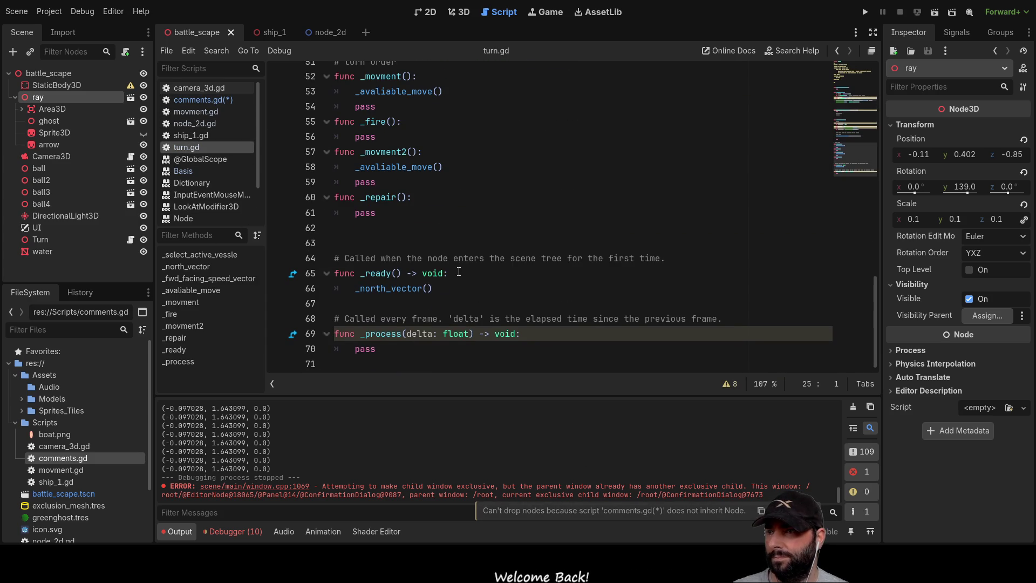
mouse_move(39, 100)
mouse_down()
mouse_move(174, 189)
mouse_move(385, 366)
mouse_up()
text(.ro)
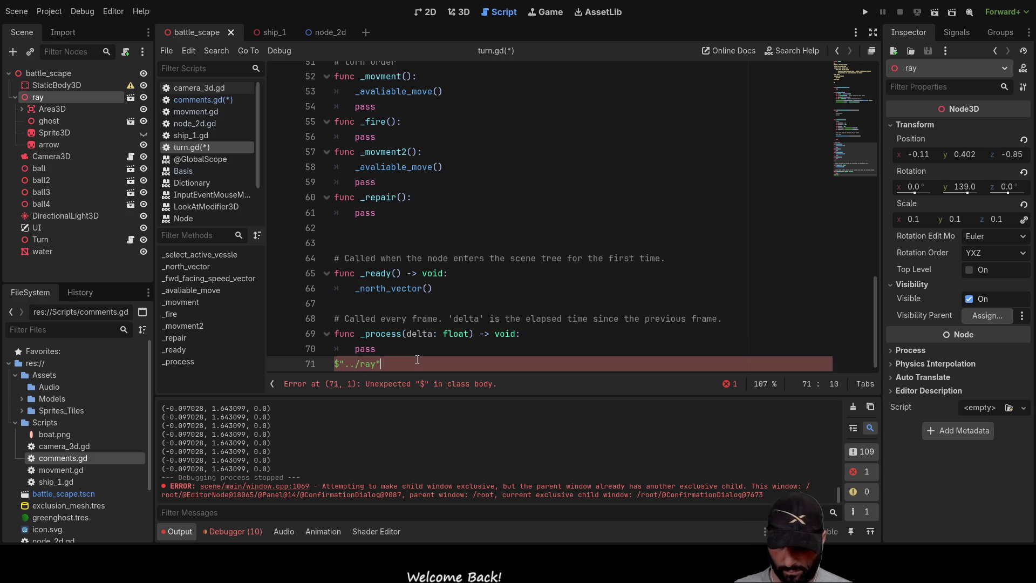
key(BackSpace)
key(BackSpace)
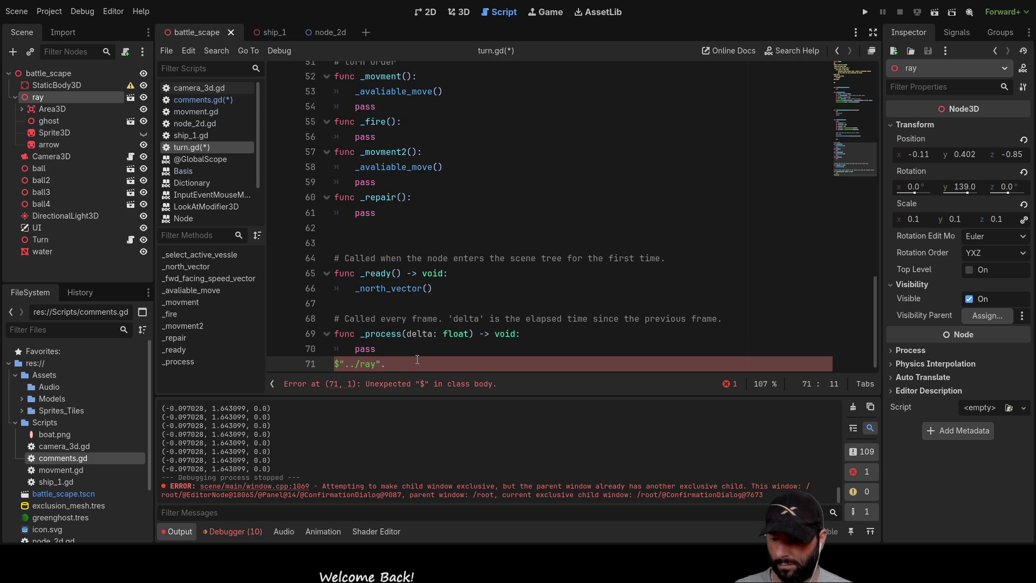
text(tr)
key(BackSpace)
key(BackSpace)
key(BackSpace)
key(BackSpace)
key(BackSpace)
key(BackSpace)
Step: On line 48 of _avaliable_move, call rotate_object_local() on the ray node and look up its docs
scroll(450, 337, up, 2)
scroll(449, 337, up, 5)
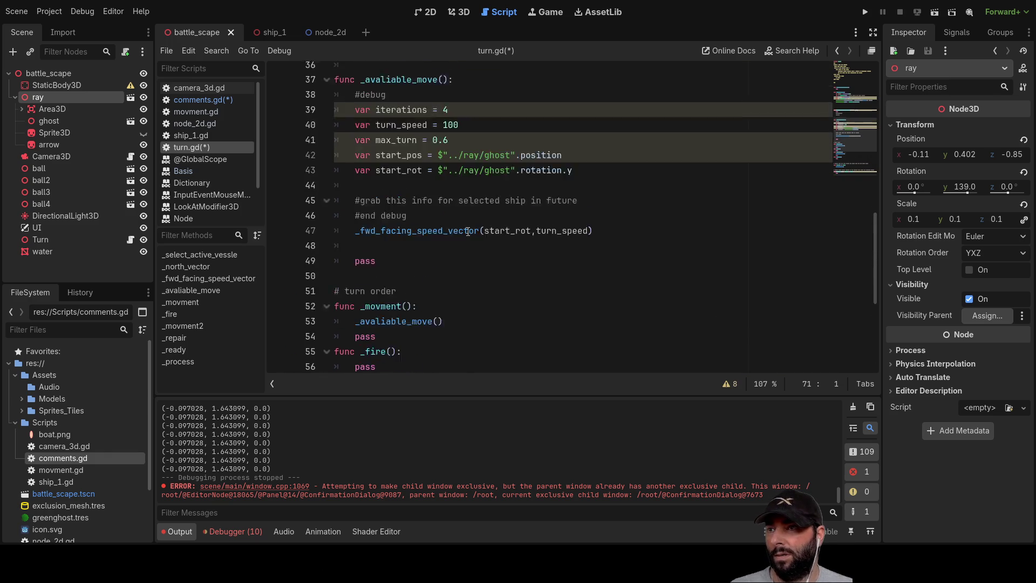
click(370, 238)
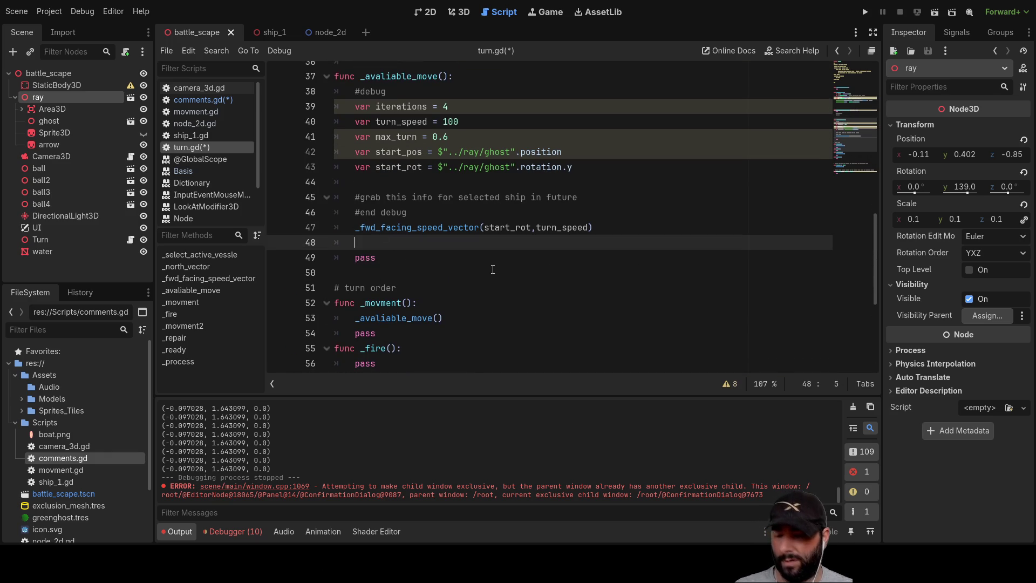
mouse_move(36, 99)
mouse_down()
mouse_move(410, 232)
mouse_move(370, 252)
mouse_up()
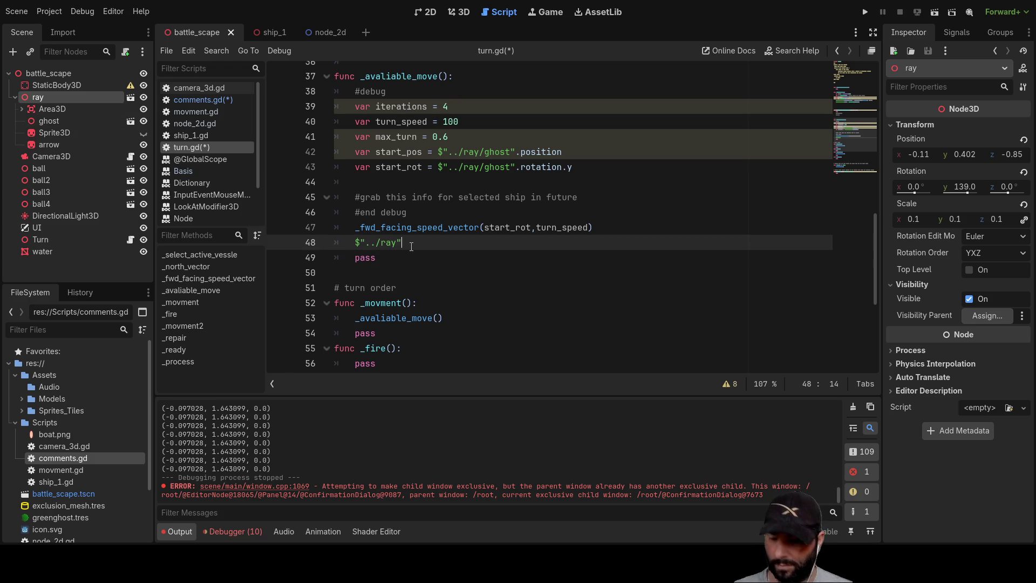
text(.r)
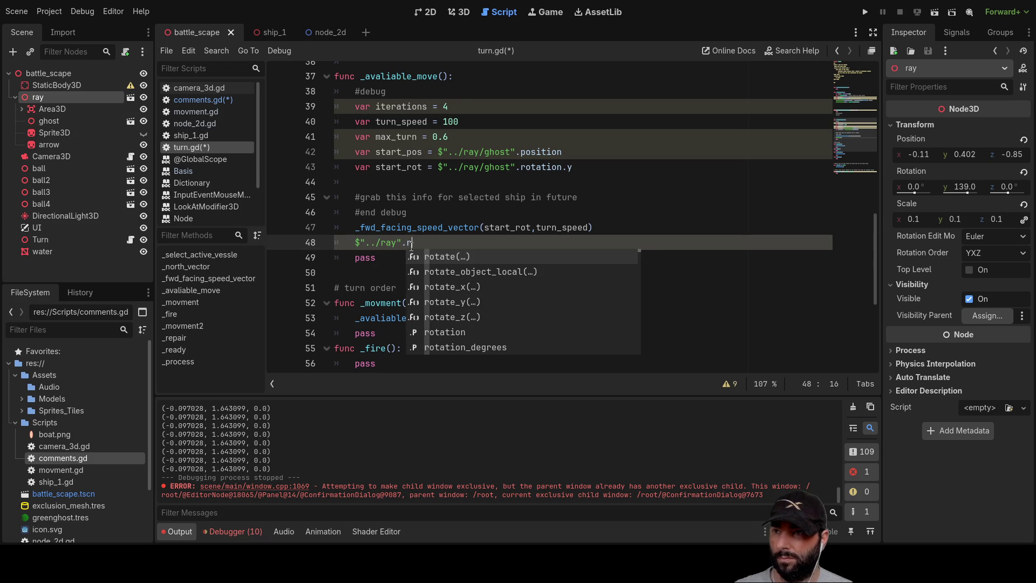
key(Down)
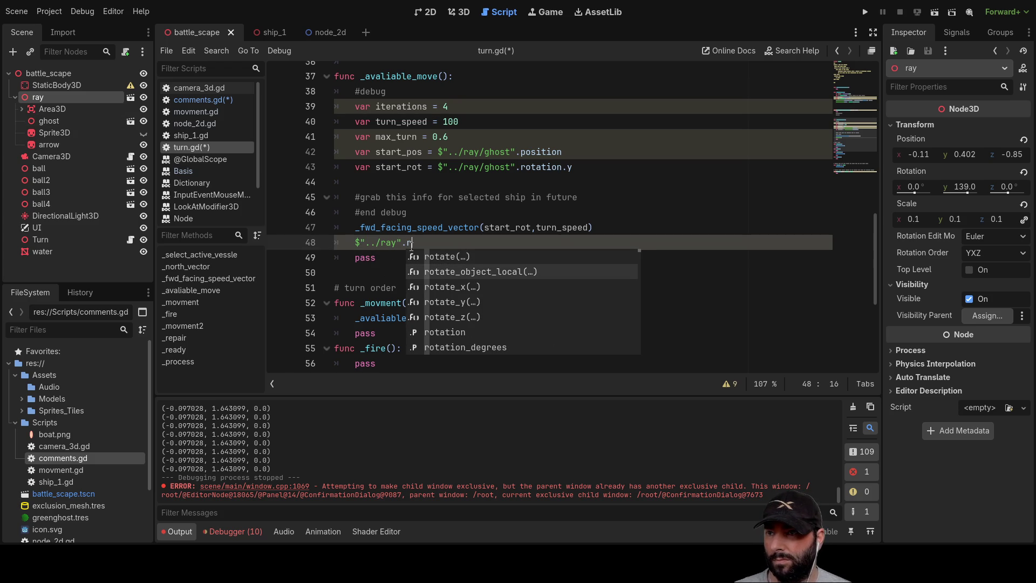
key(Return)
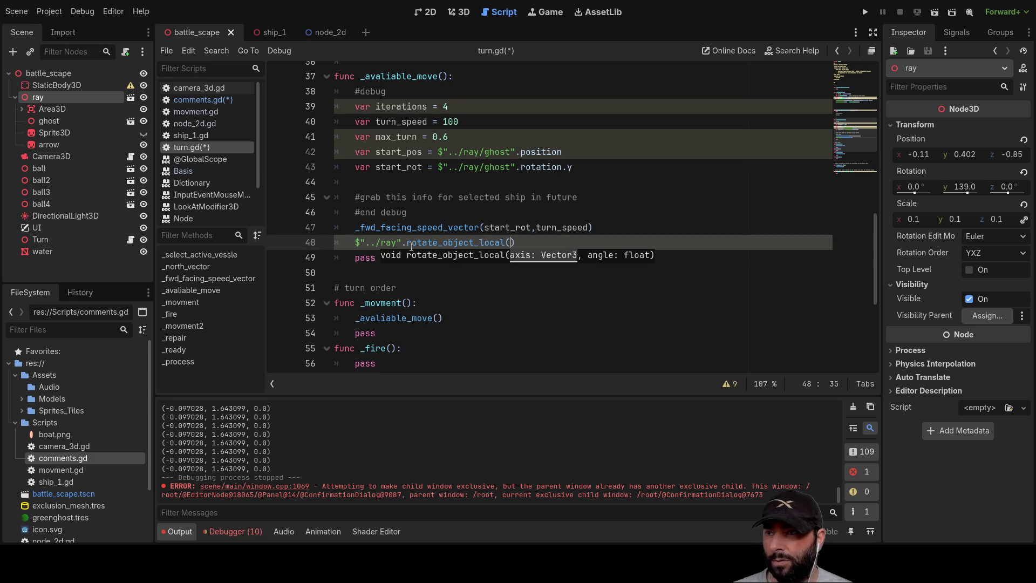
ctrl+click(447, 242)
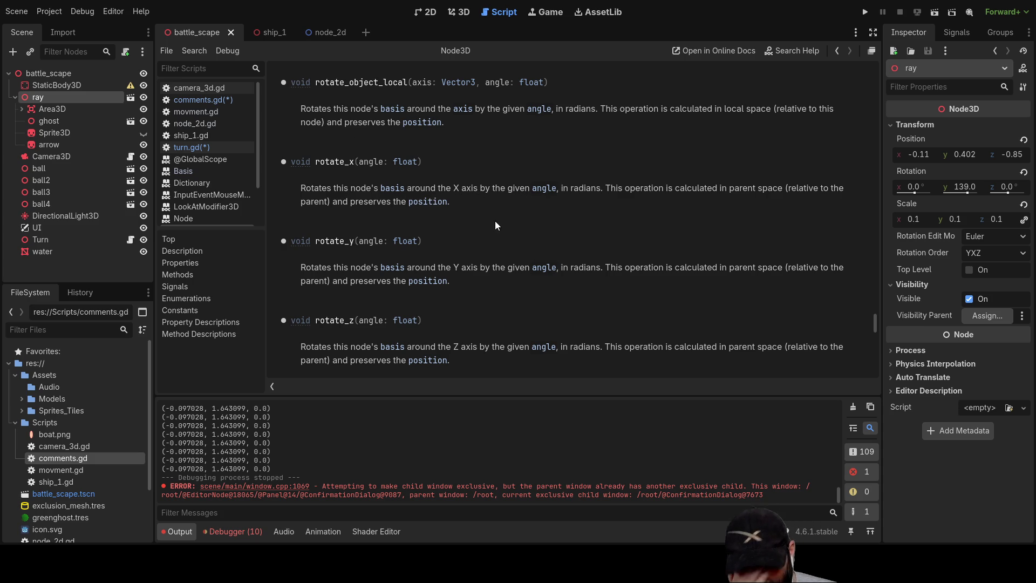
Step: Read the Node3D help on rotate versus rotate_object_local, then switch to node_2d.gd
scroll(429, 234, up, 2)
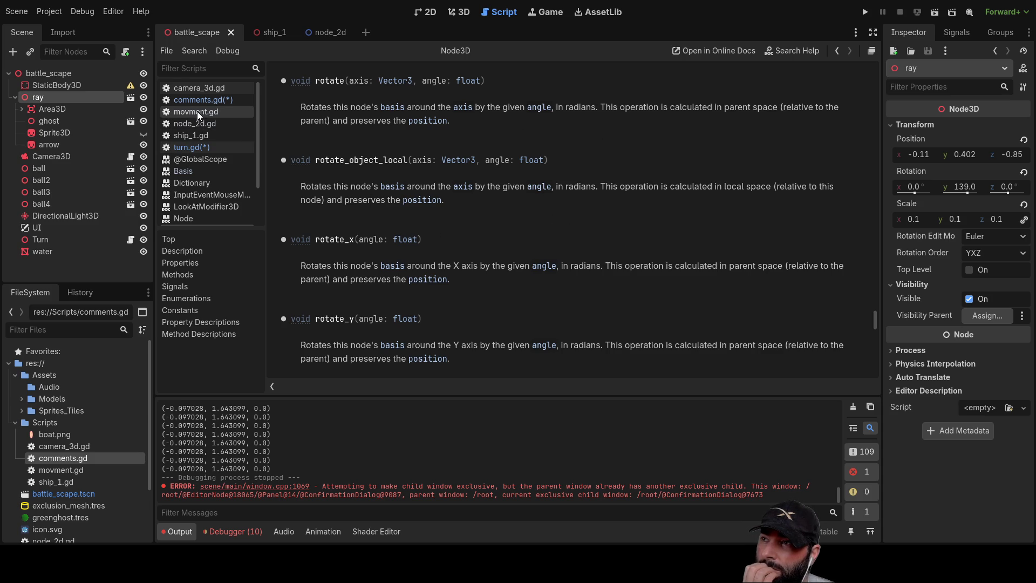
click(202, 124)
Step: Review node_2d.gd and movment.gd, then return to turn.gd's rotate_object_local call on line 48
scroll(545, 285, up, 2)
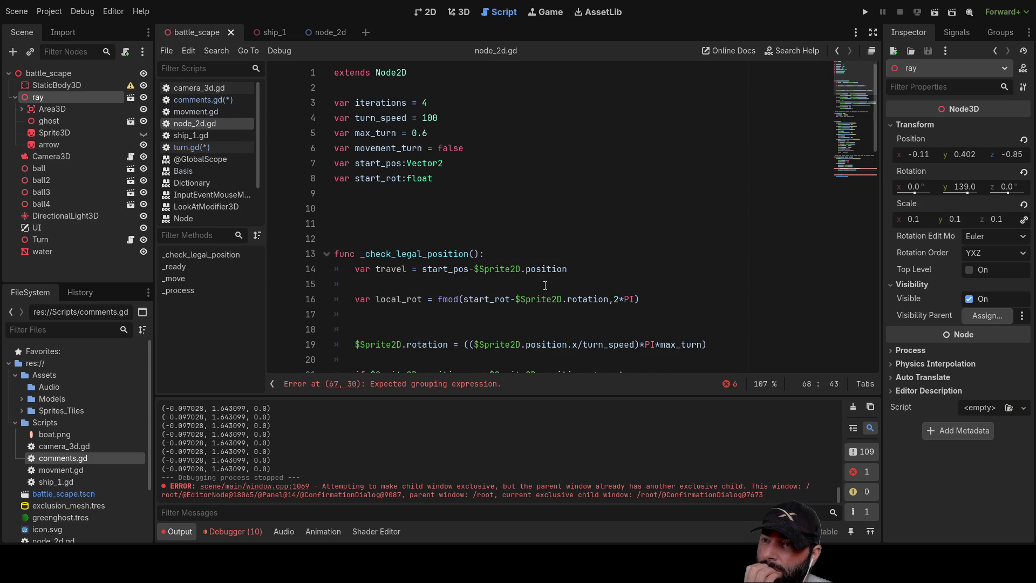
scroll(546, 286, down, 4)
scroll(498, 292, up, 3)
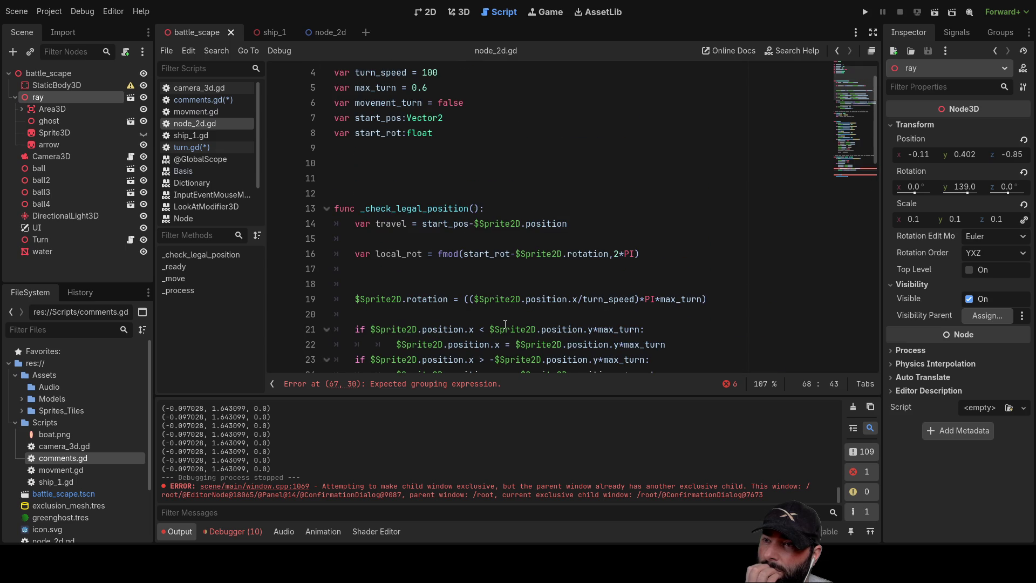
scroll(506, 324, up, 1)
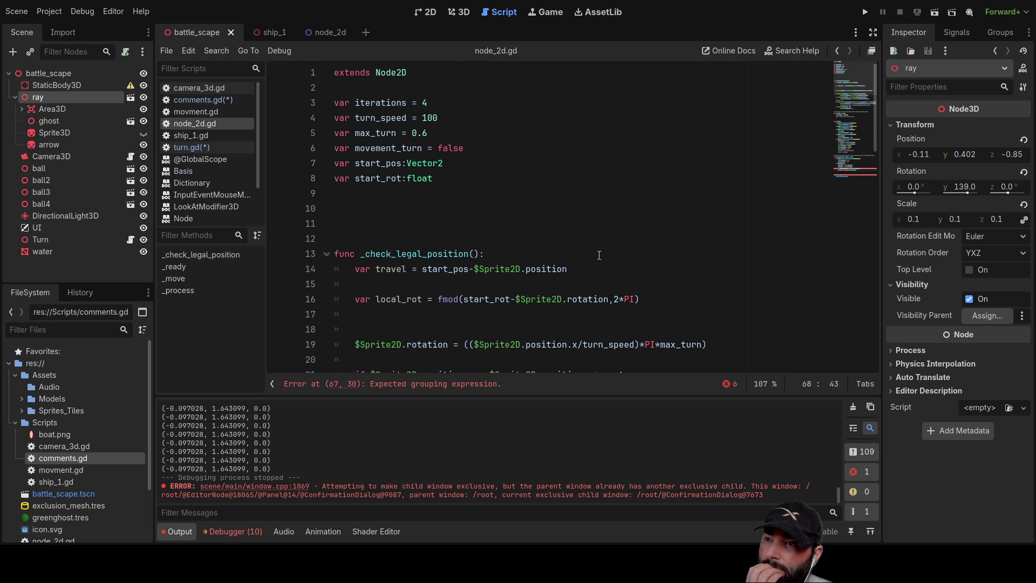
scroll(599, 256, down, 7)
scroll(598, 257, up, 7)
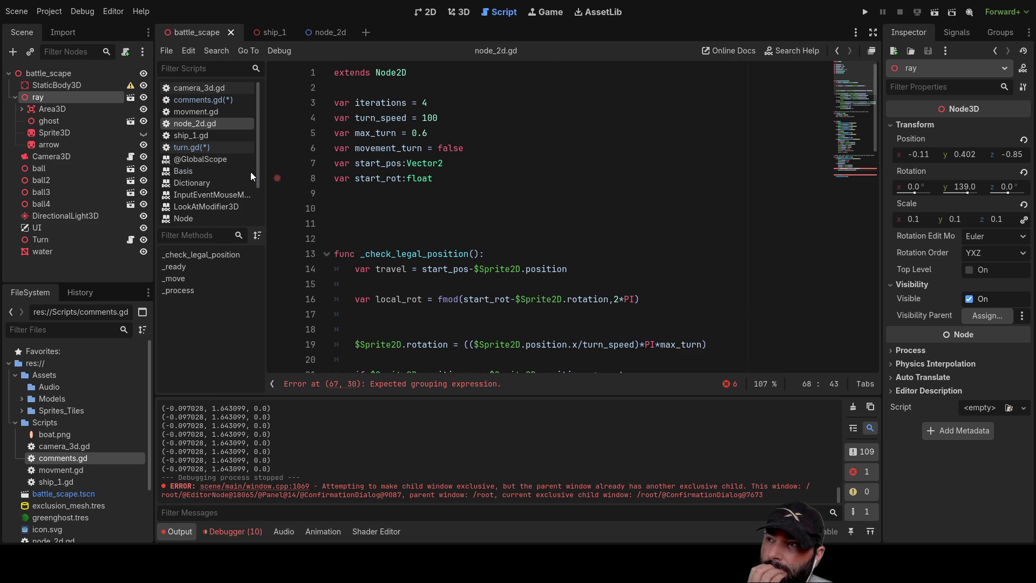
click(193, 112)
click(195, 123)
click(193, 148)
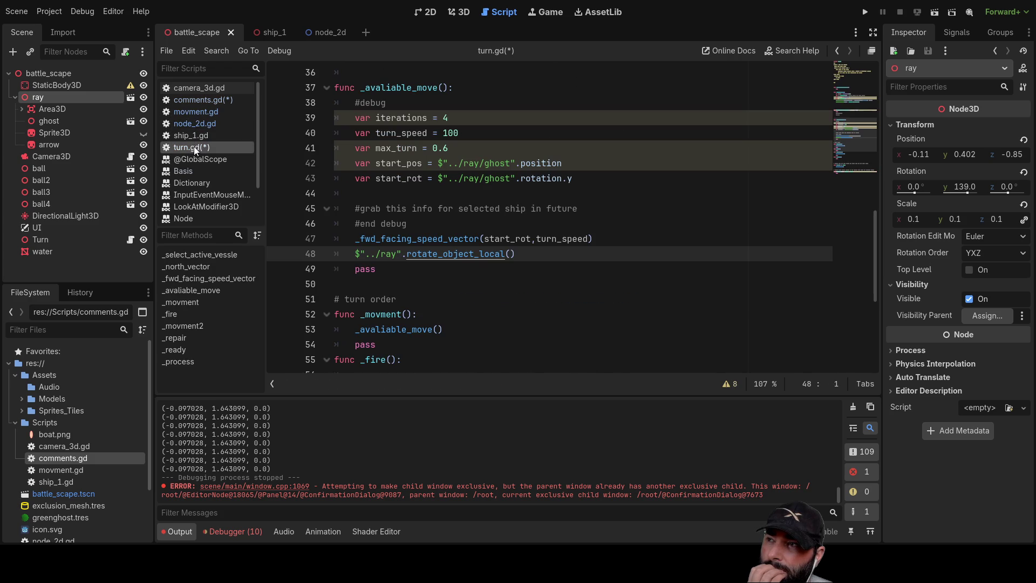
Step: Open blank lines above '-fire phase' in turn.gd's move-phase header notes
scroll(483, 230, up, 12)
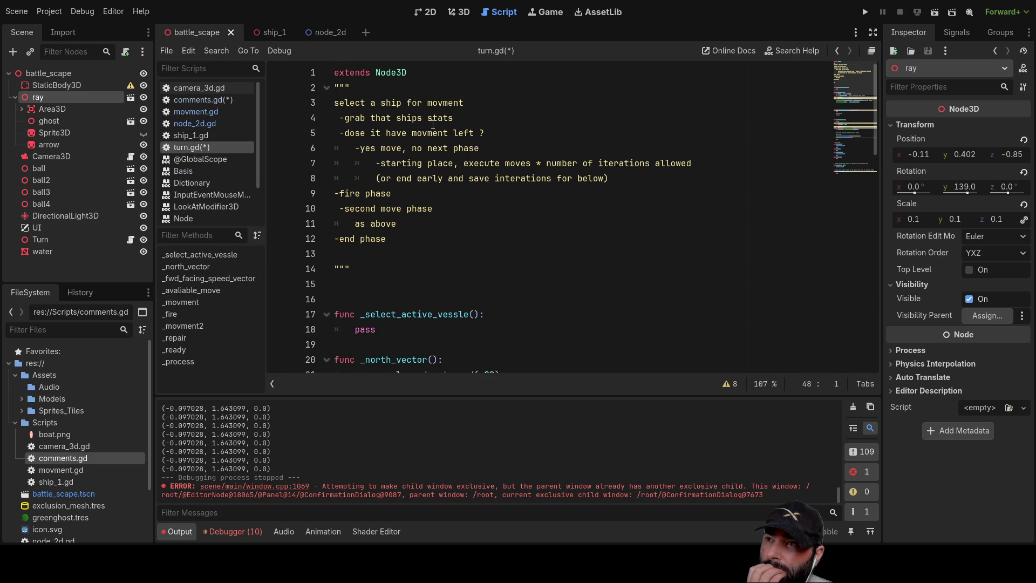
click(459, 117)
click(367, 133)
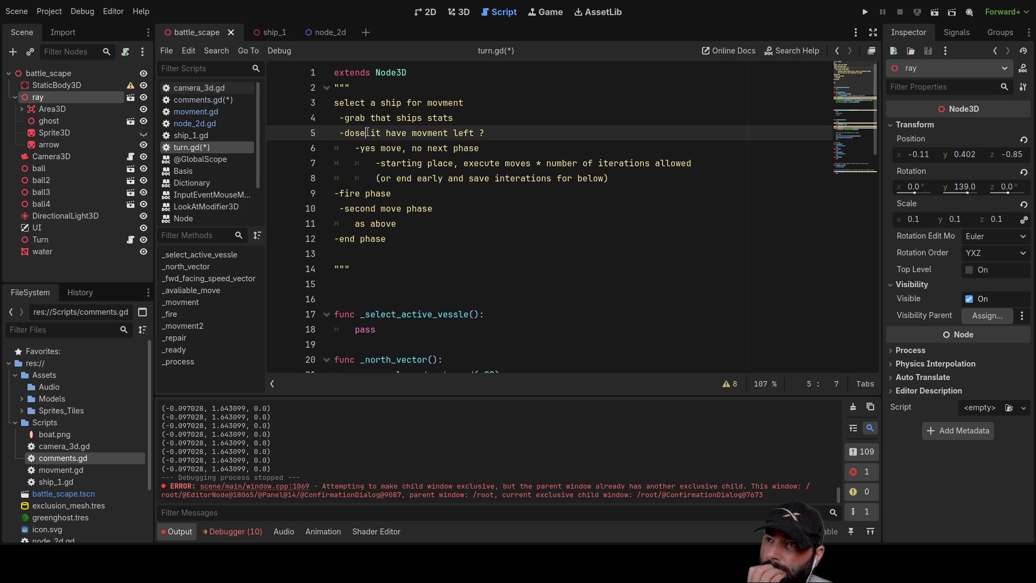
click(483, 147)
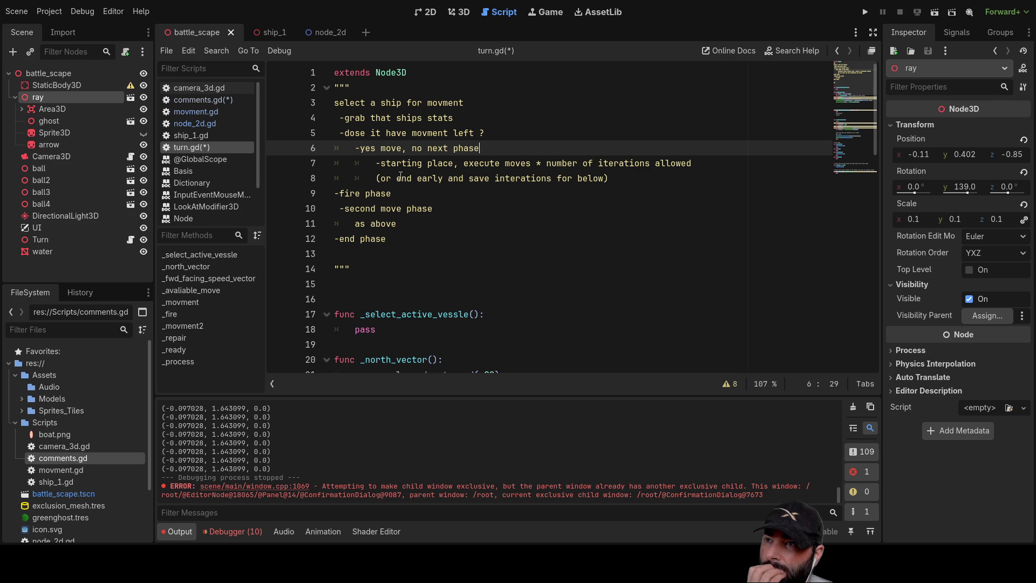
click(338, 193)
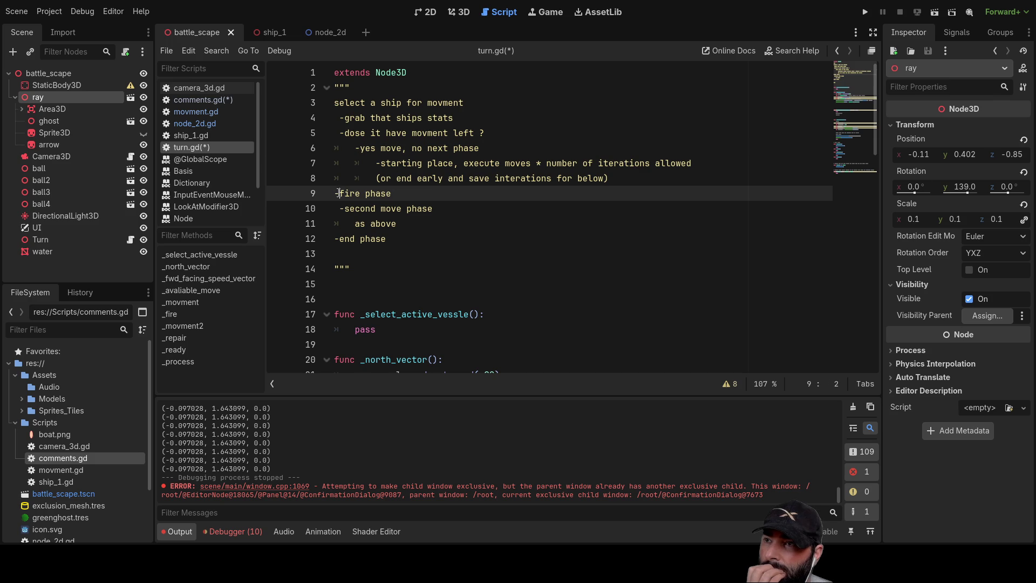
key(Return)
key(Return)
key(Return)
key(Up)
key(Up)
key(Up)
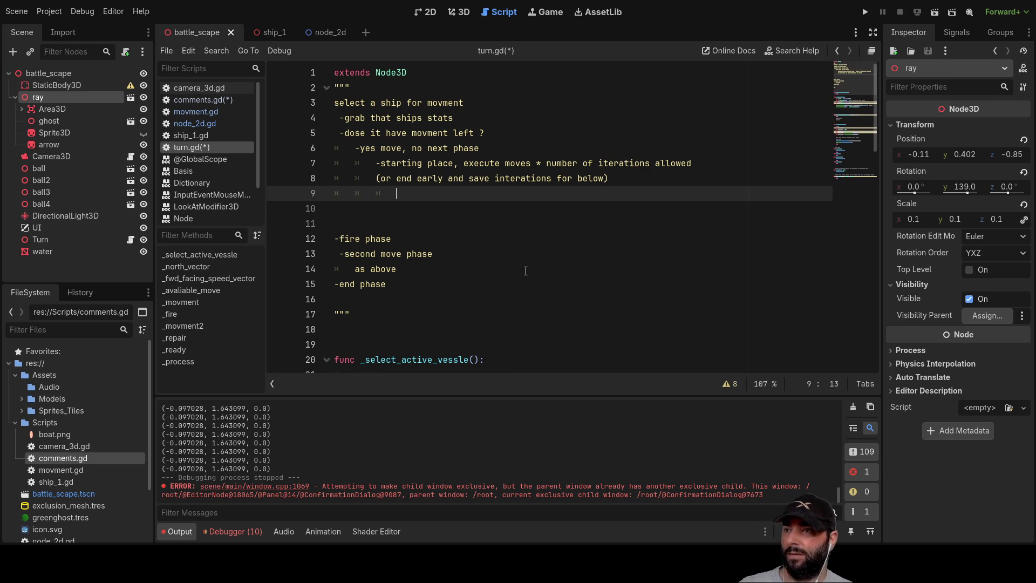
Step: Type the indented question 'how can the ship move?' on line 10 and start a new line
key(Return)
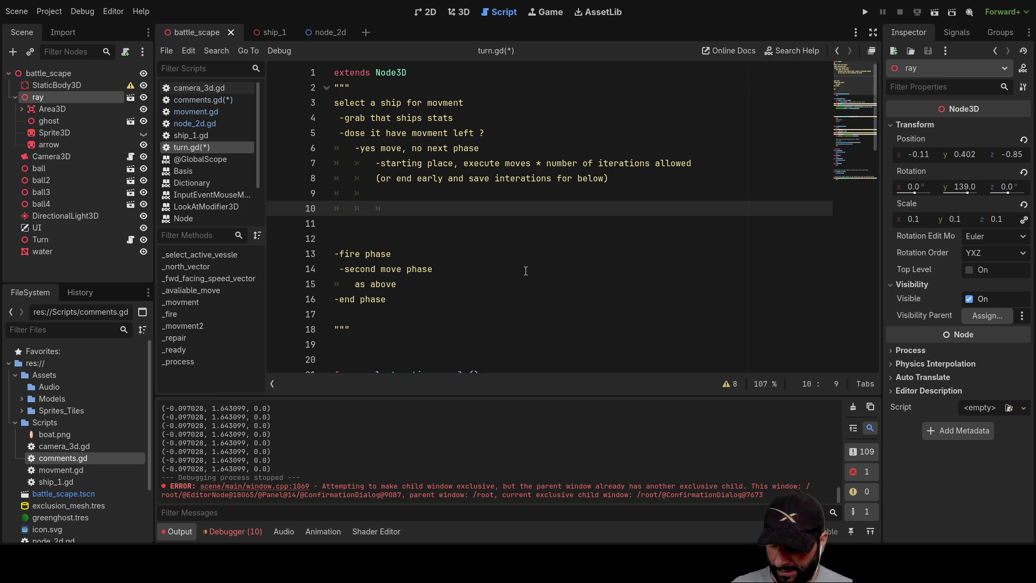
key(Tab)
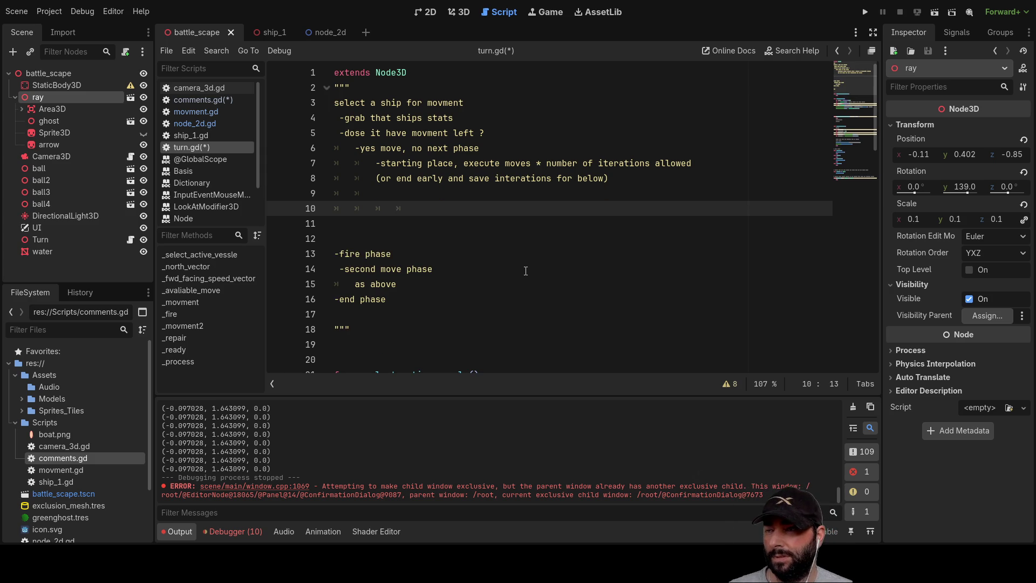
key(Up)
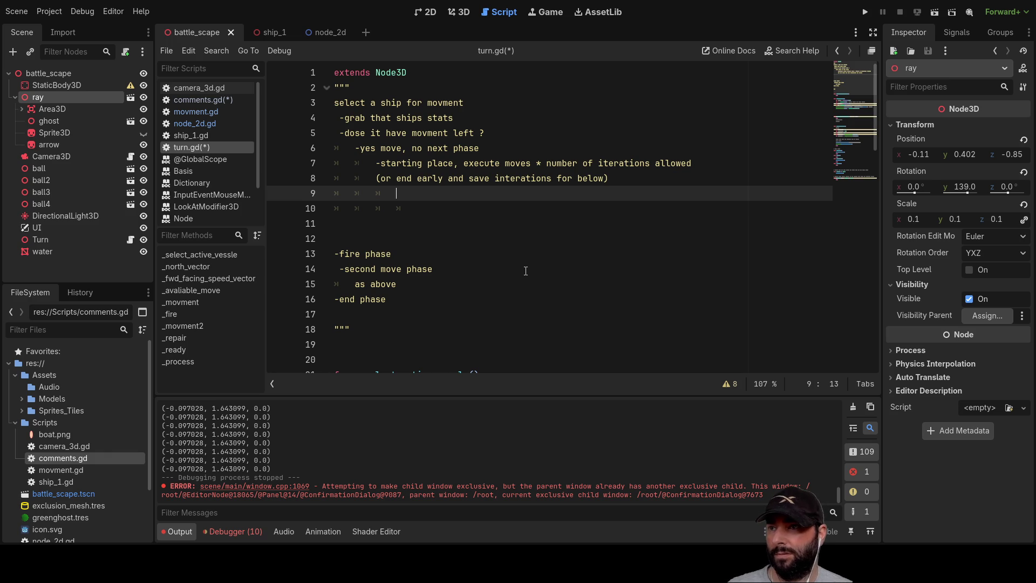
key(Down)
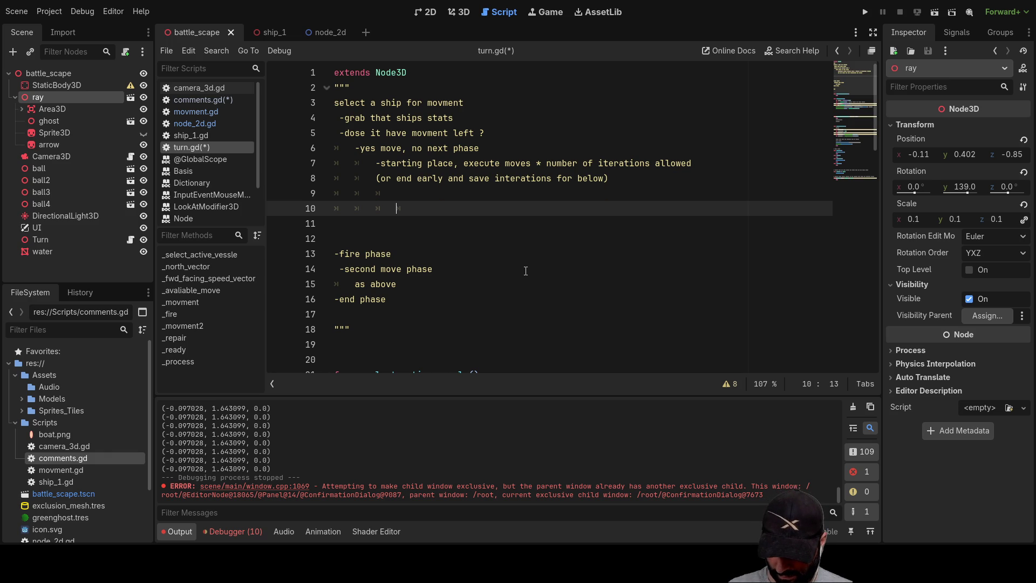
text(how ca)
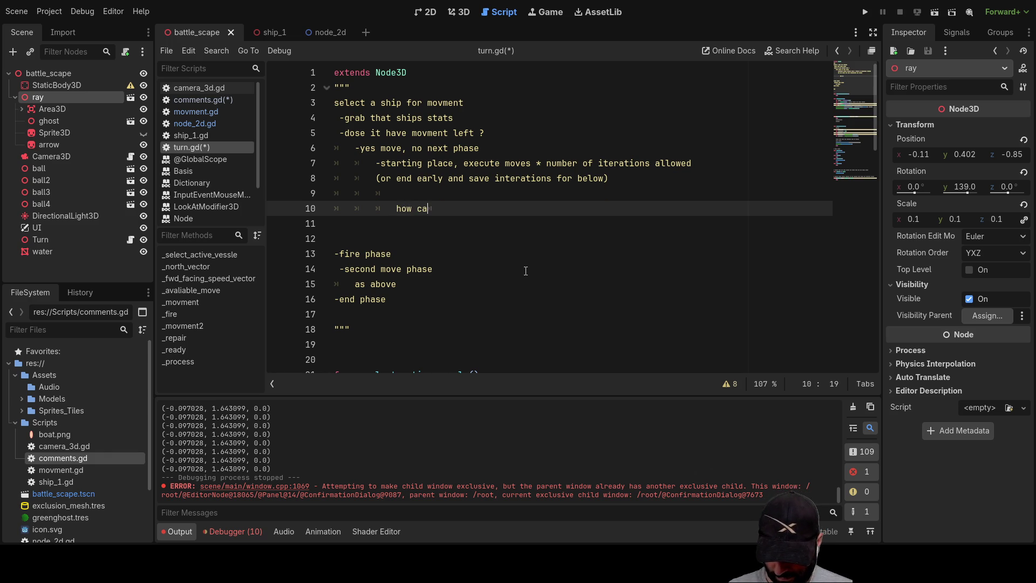
text(n the ship )
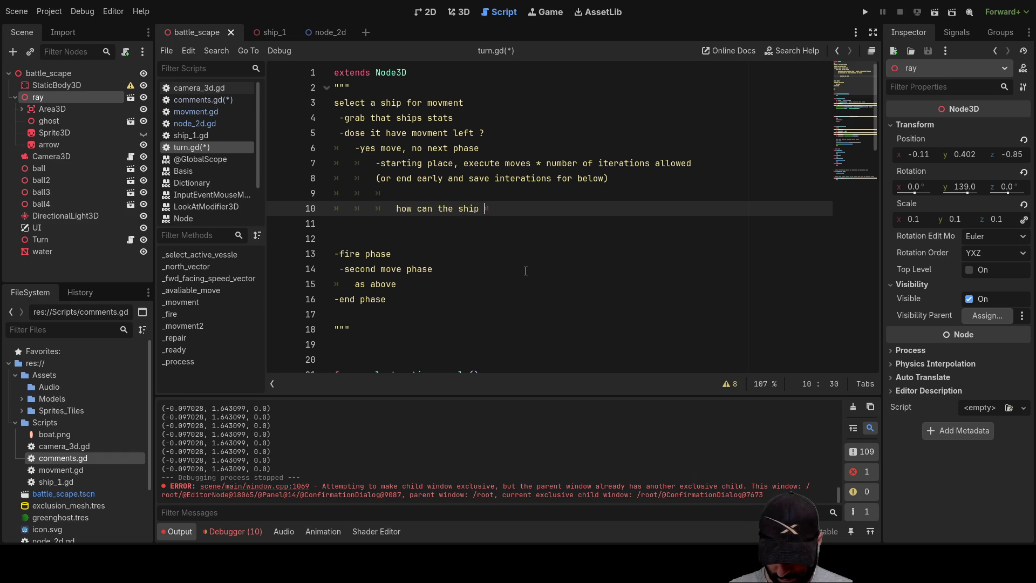
text(move?)
key(Return)
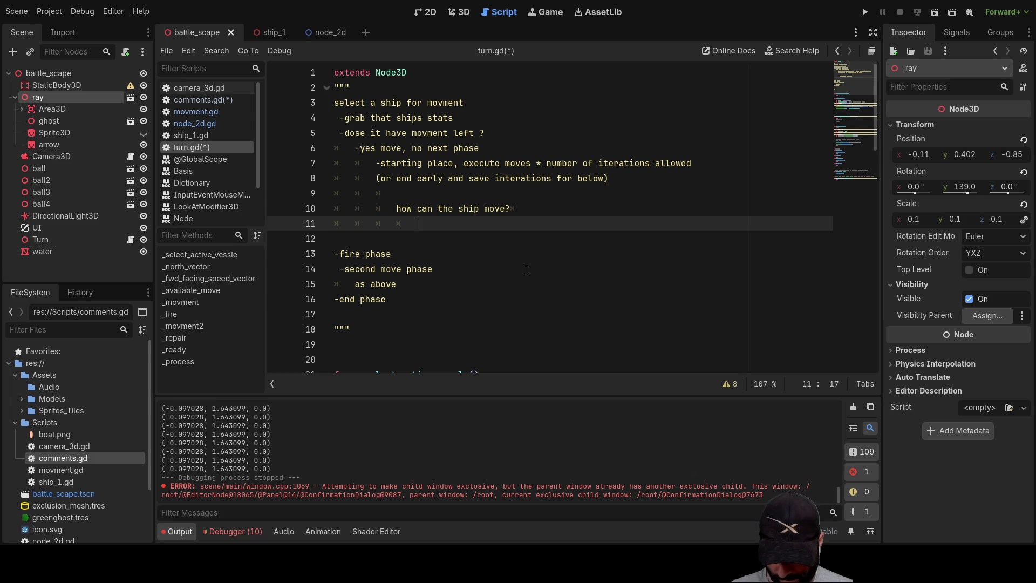
Step: Write the first step 'set forward vector' under the ship-move question
text(loc)
key(BackSpace)
key(BackSpace)
key(BackSpace)
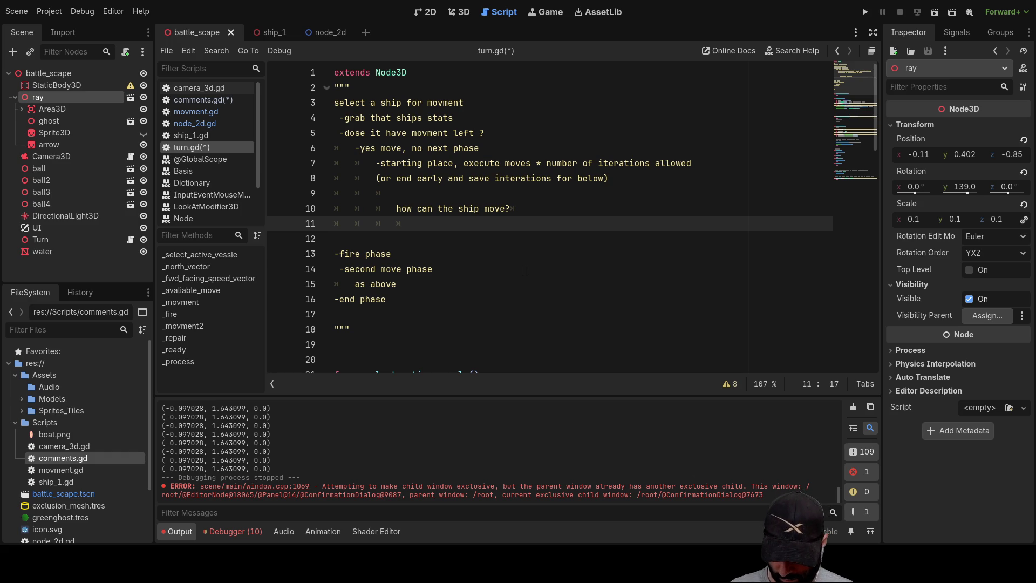
text(forward)
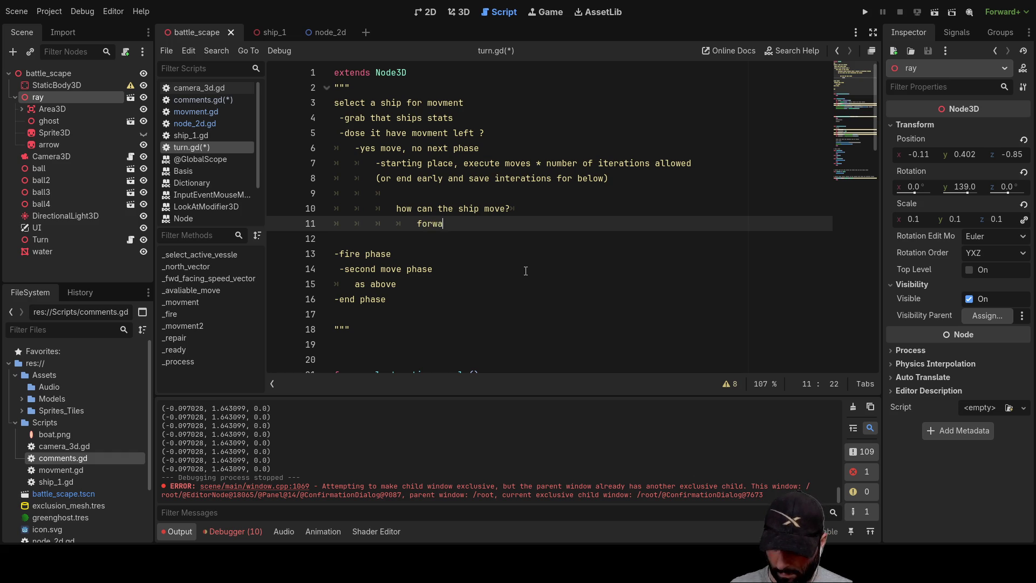
key(BackSpace)
key(BackSpace)
key(BackSpace)
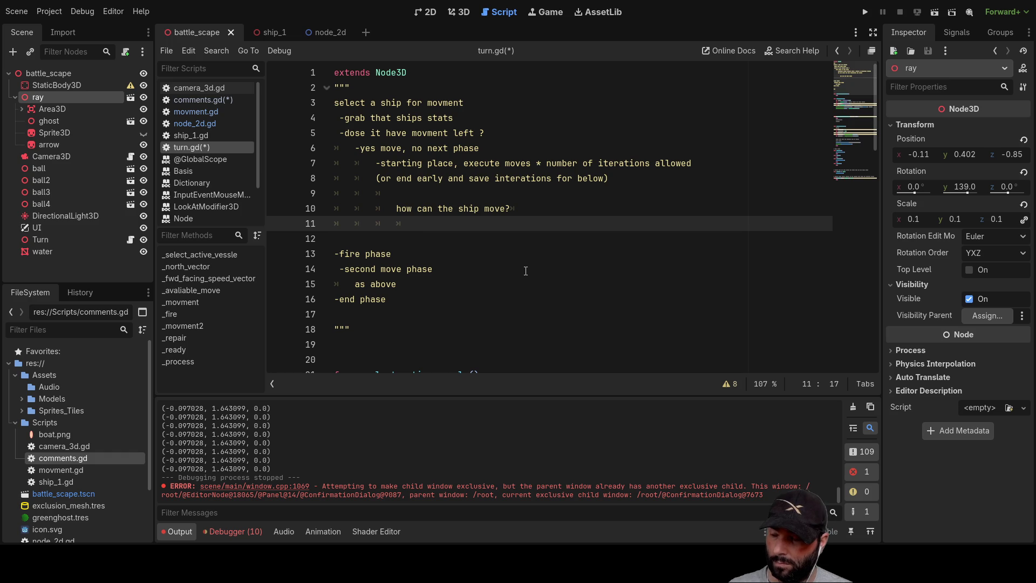
text(set for)
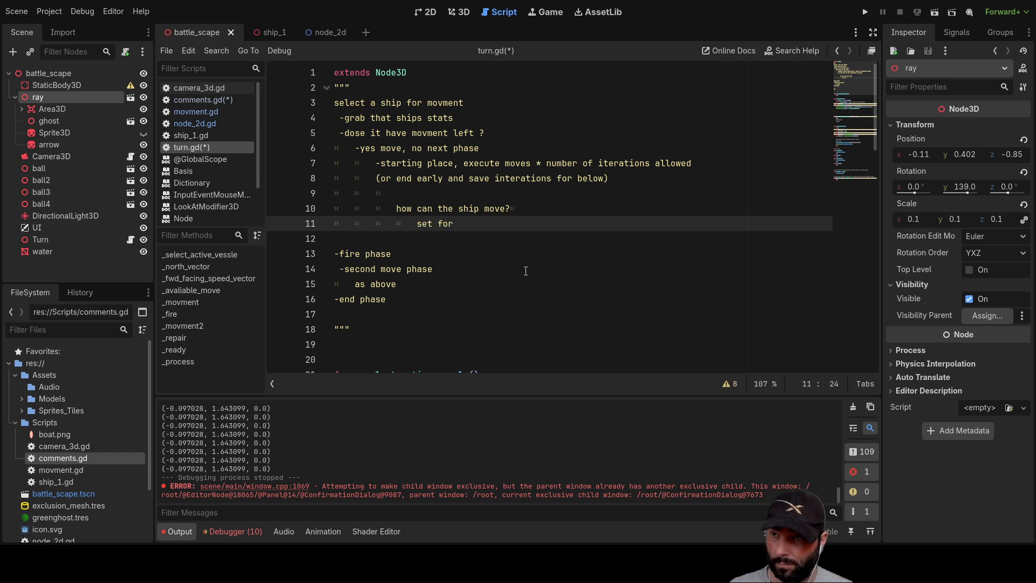
text(w)
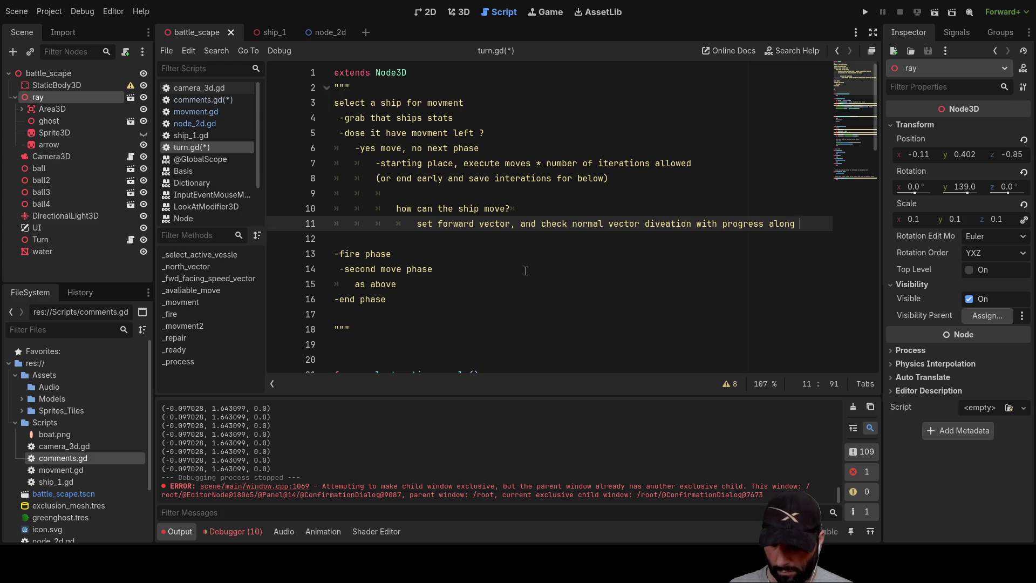
text(ard vector)
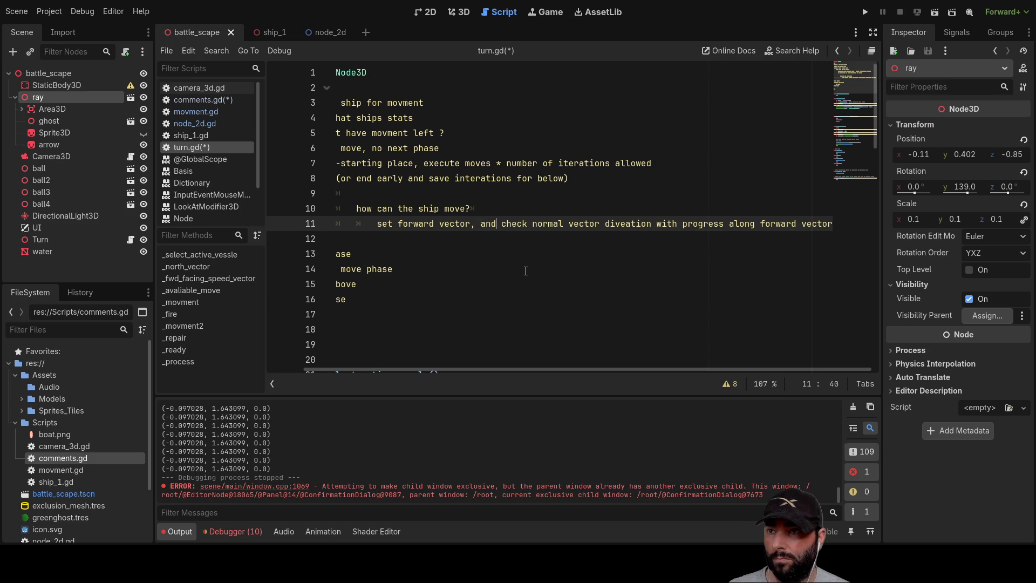
Step: Put 'check normal vector divation' on its own line and add an indented step line below
key(Return)
key(Up)
key(Right)
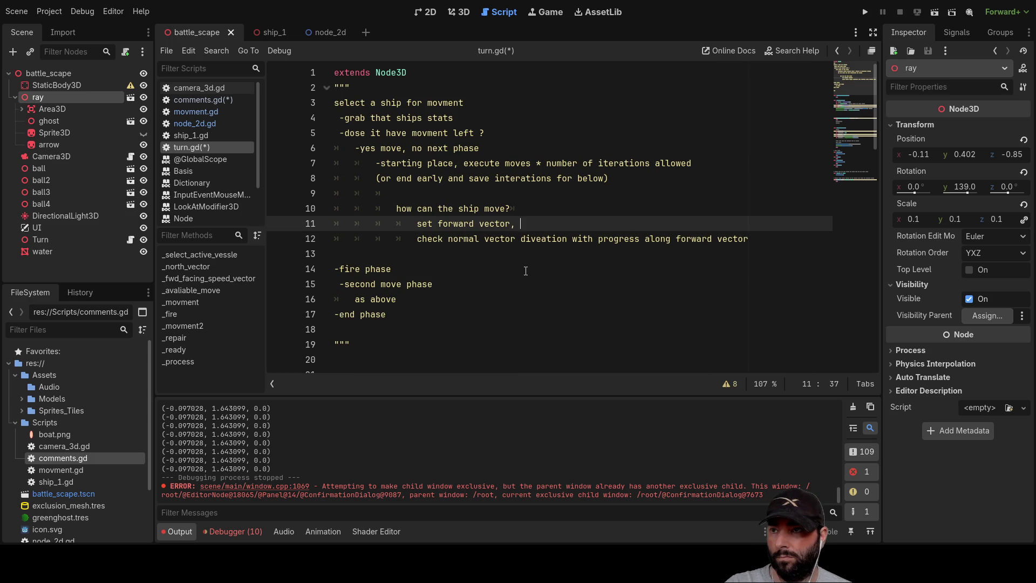
key(Down)
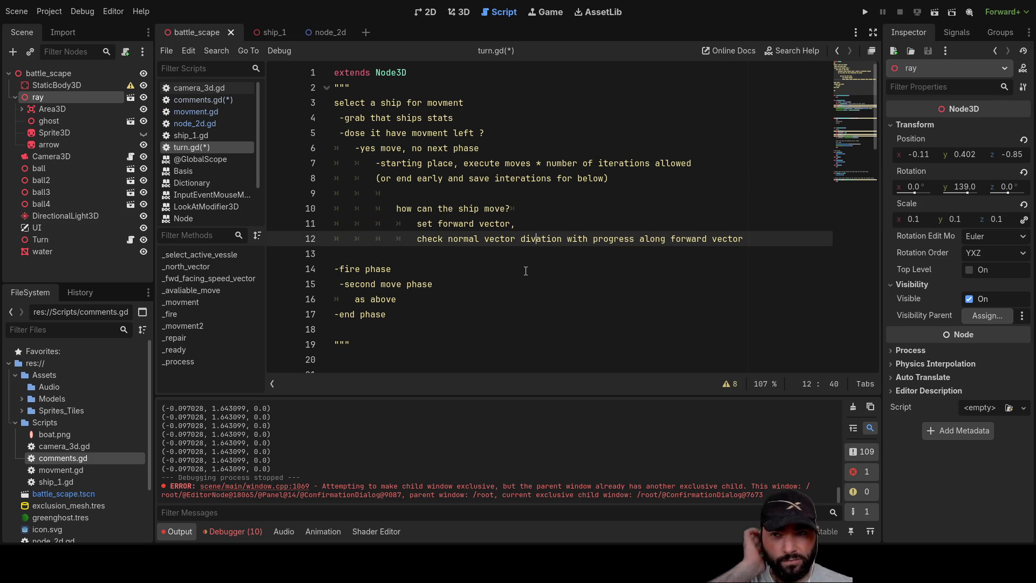
key(Down)
key(Tab)
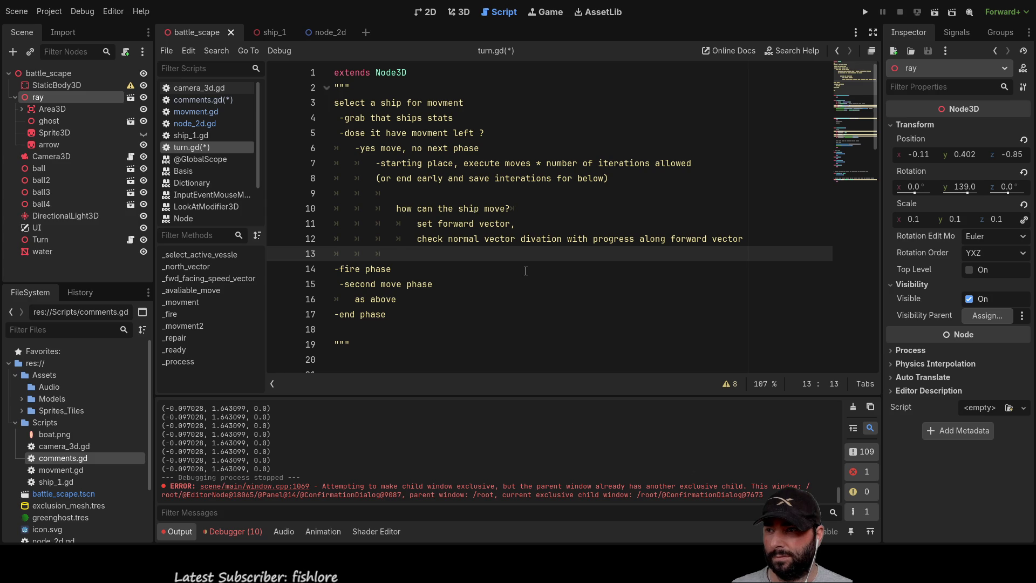
key(Return)
key(Up)
key(Tab)
Step: Write 'limit normal vector divation by function of forward vector', copying wording from earlier lines
text(limit )
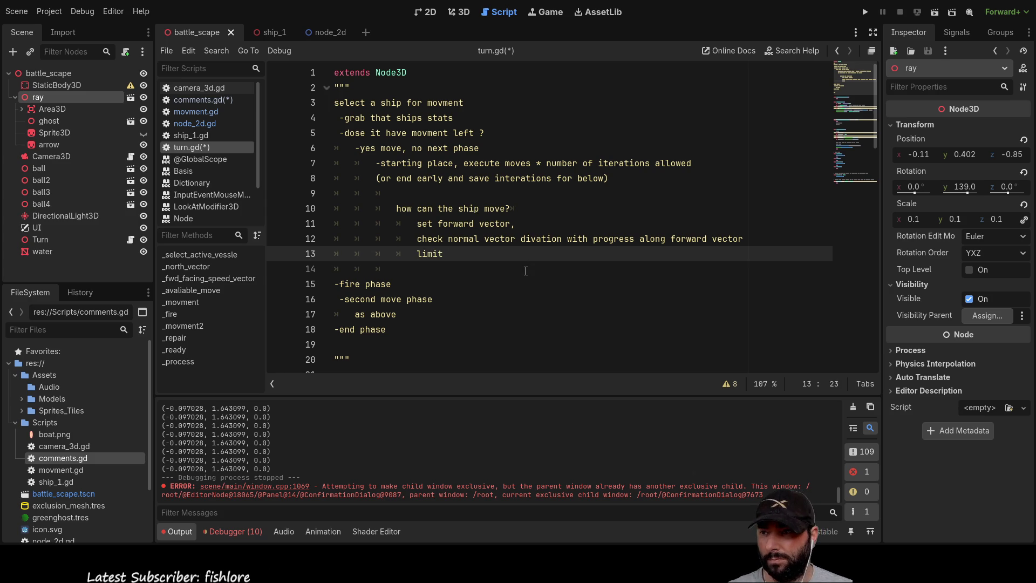
text(normal)
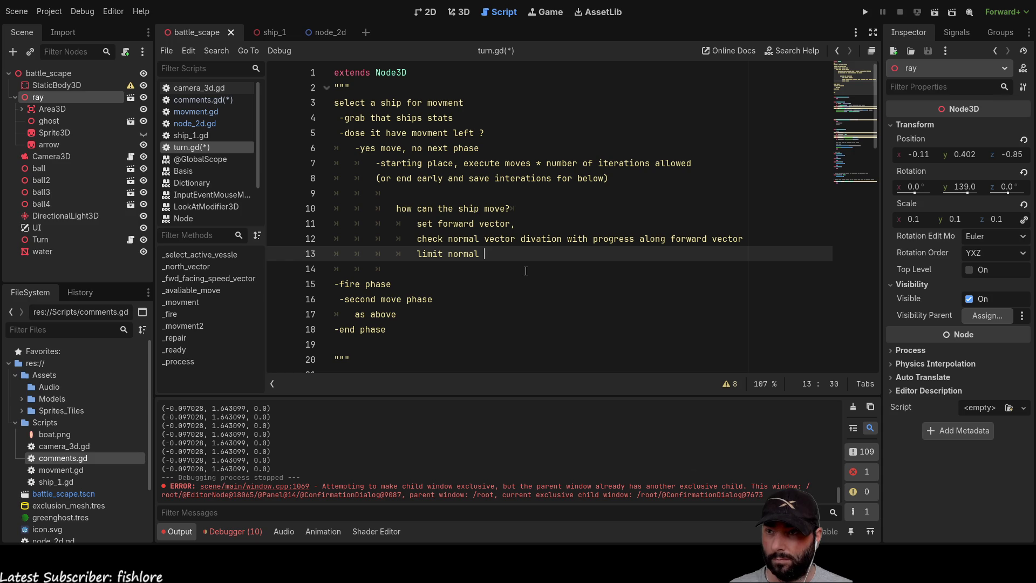
key(Up)
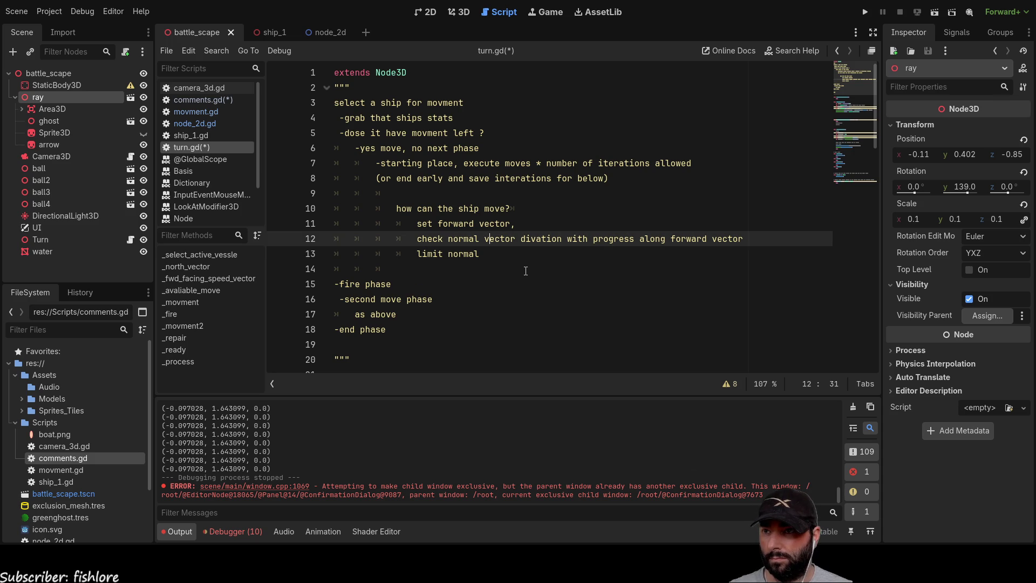
key(shift+Right)
key(shift+Right)
key(shift+Right)
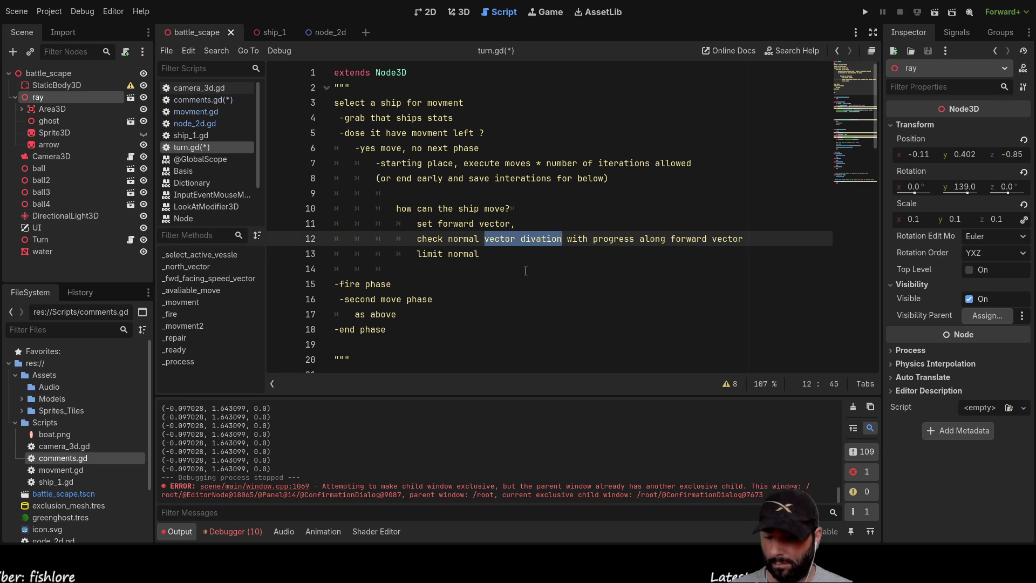
key(Down)
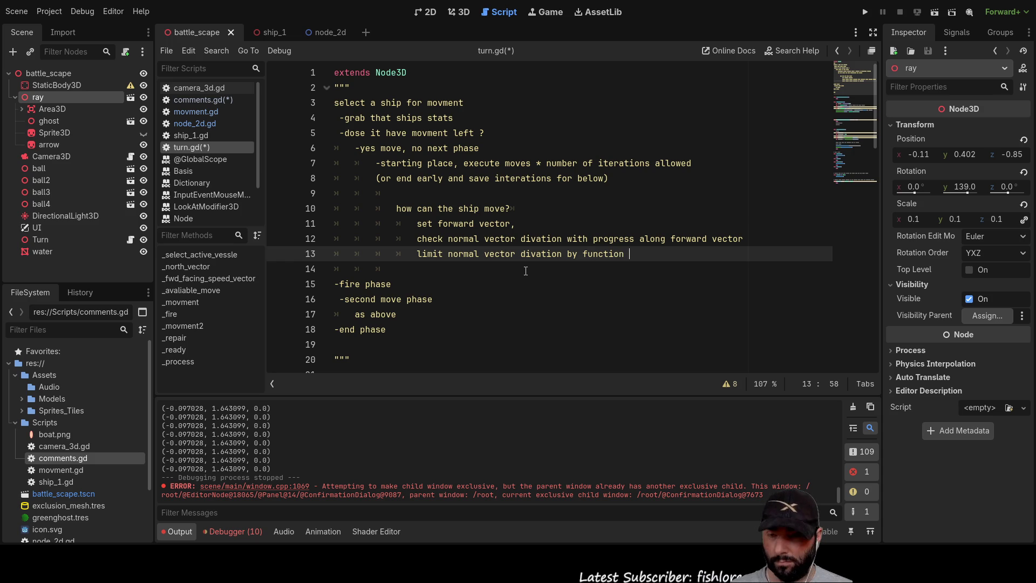
key(Up)
key(Right)
key(shift+Right)
key(shift+Right)
key(shift+Right)
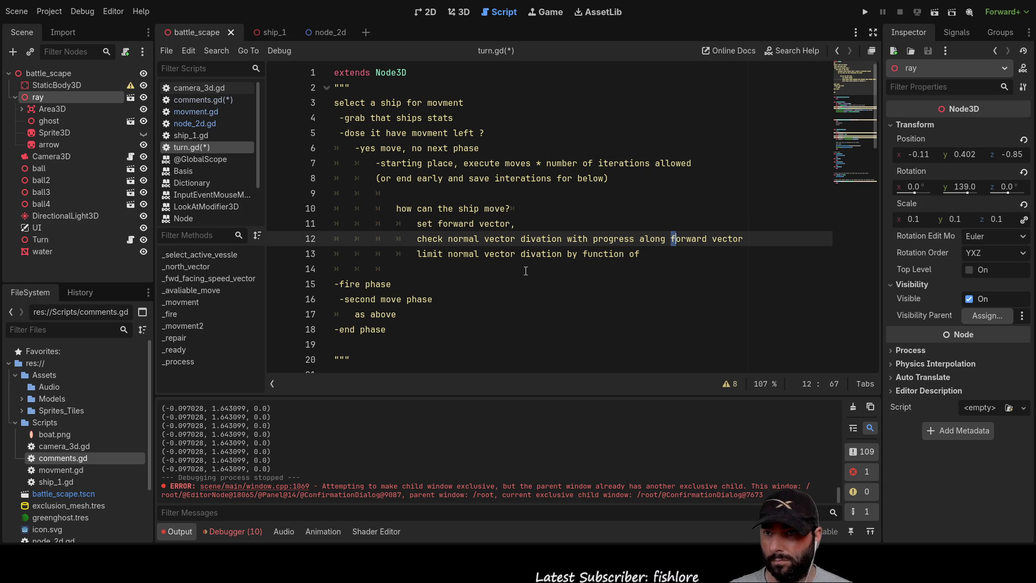
key(ctrl+c)
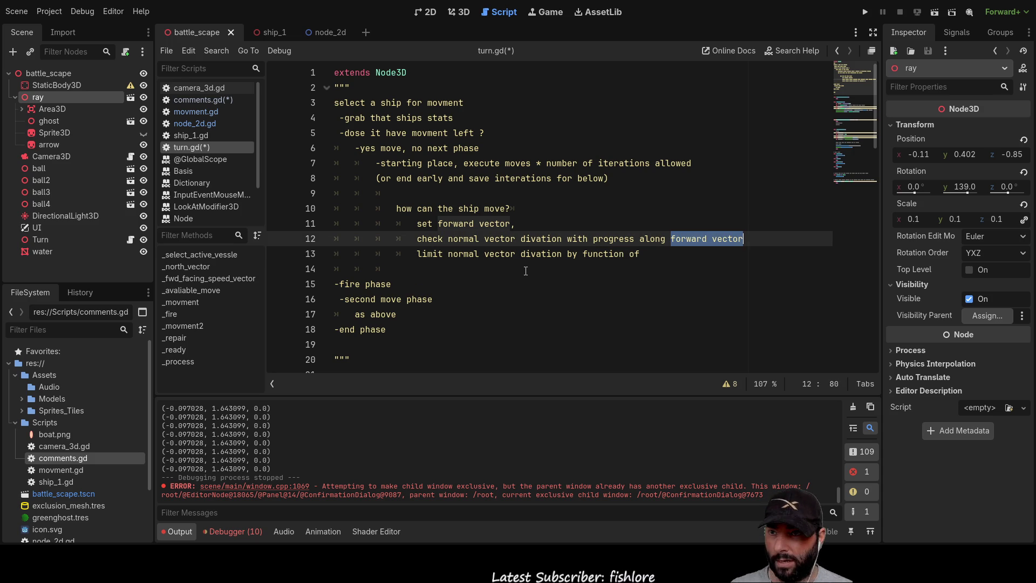
key(Down)
key(ctrl+v)
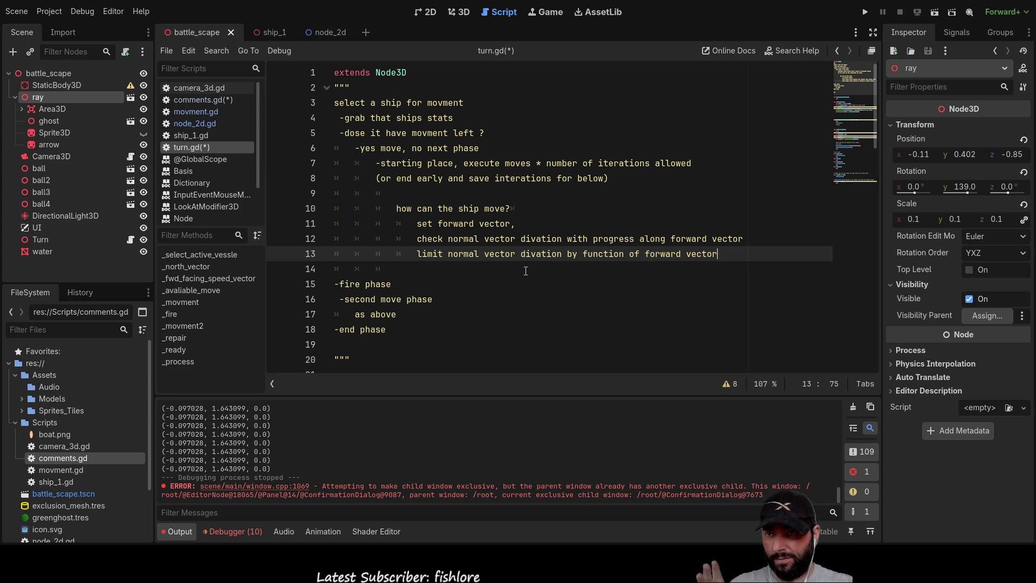
Step: Add an indented blank line below the movement steps
click(525, 271)
key(Return)
key(Up)
key(Tab)
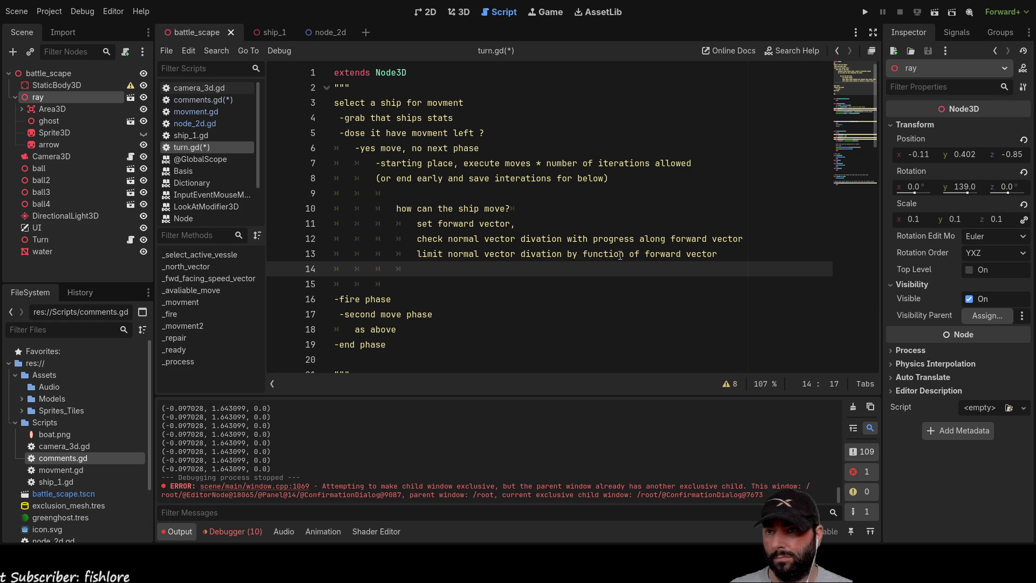
Step: On line 14, type the step 'set local rotation as a function of'
double_click(621, 238)
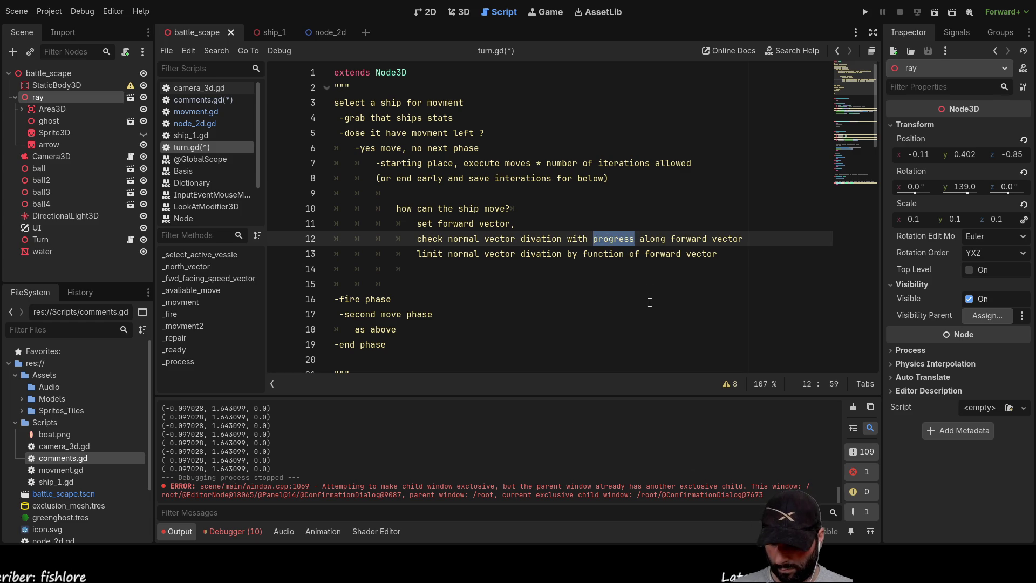
click(645, 254)
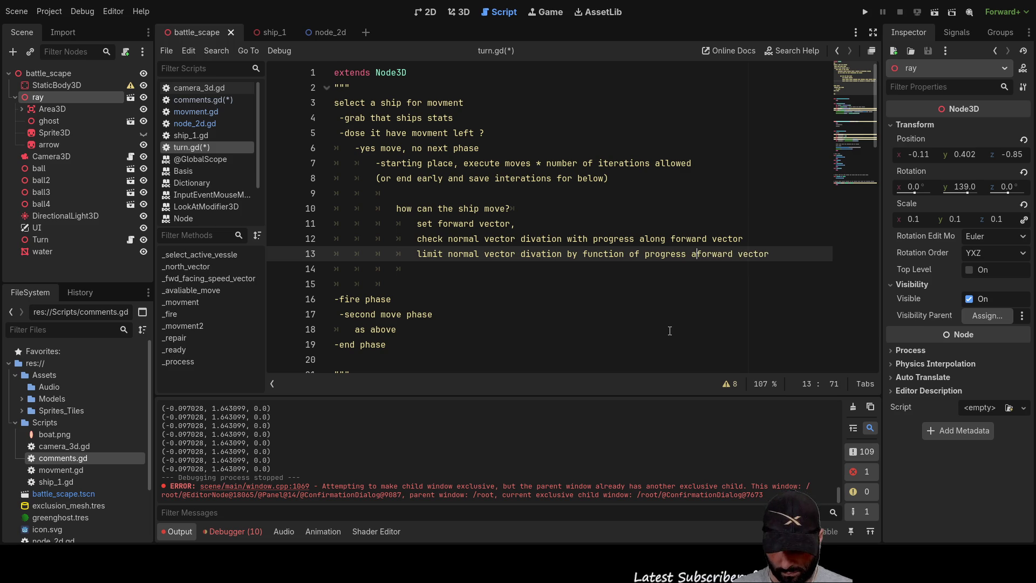
key(Down)
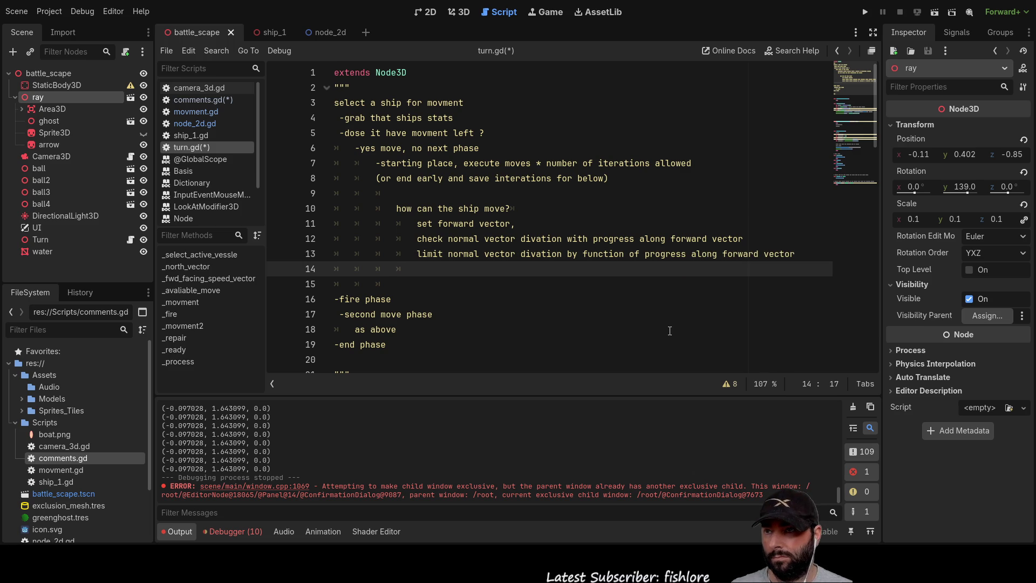
text(set )
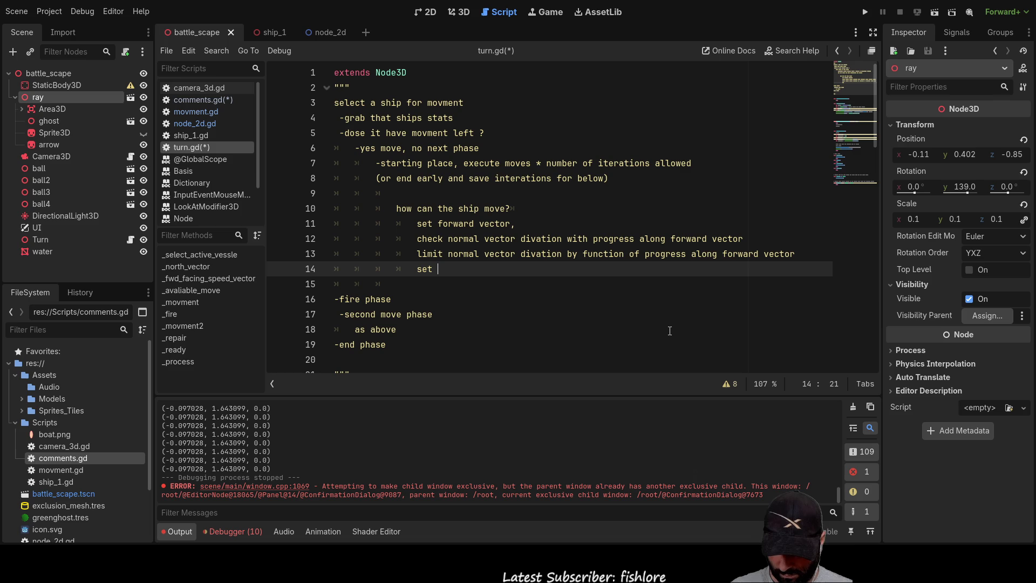
text(rotation)
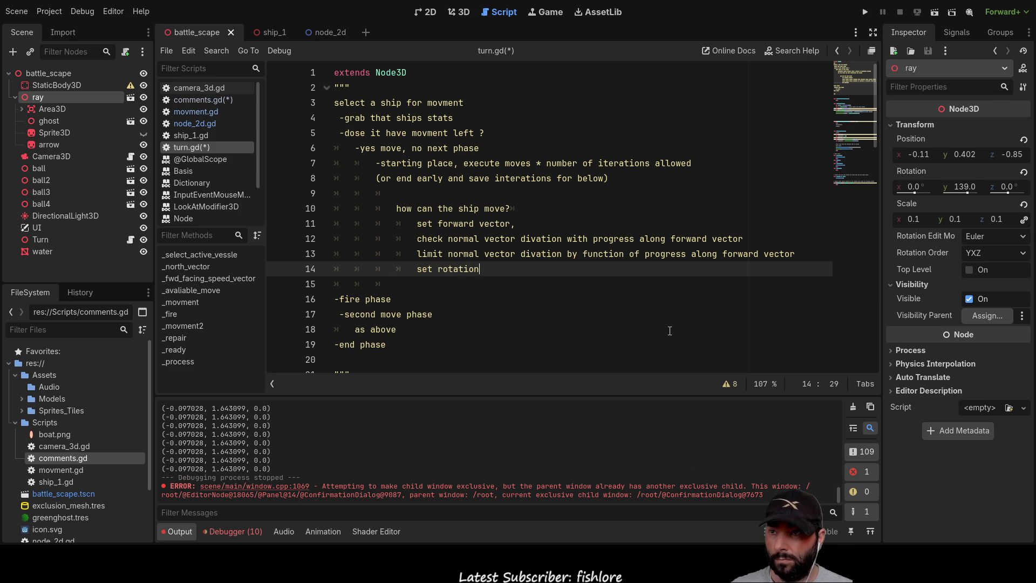
key(Left)
key(Left)
key(Left)
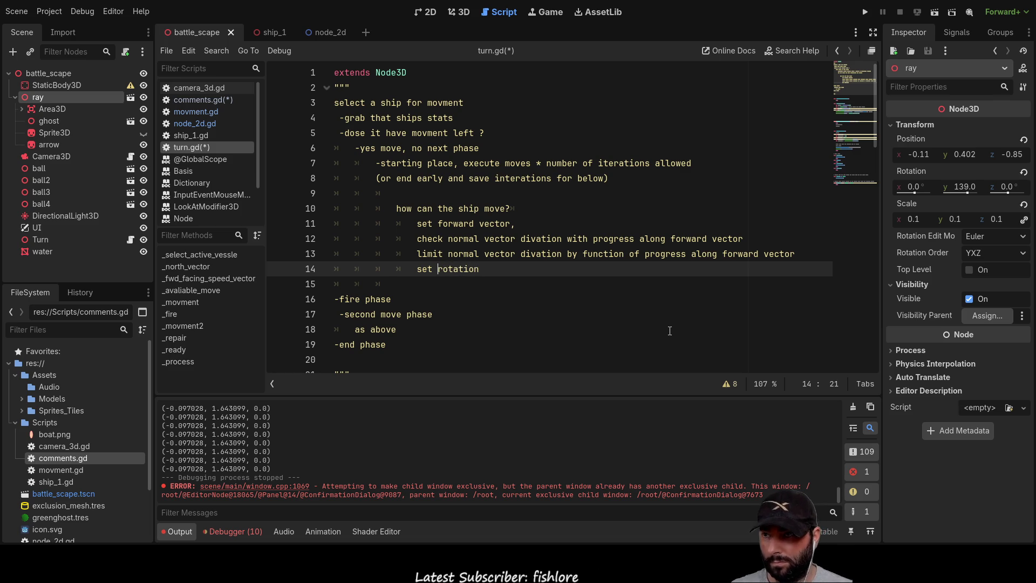
text(local)
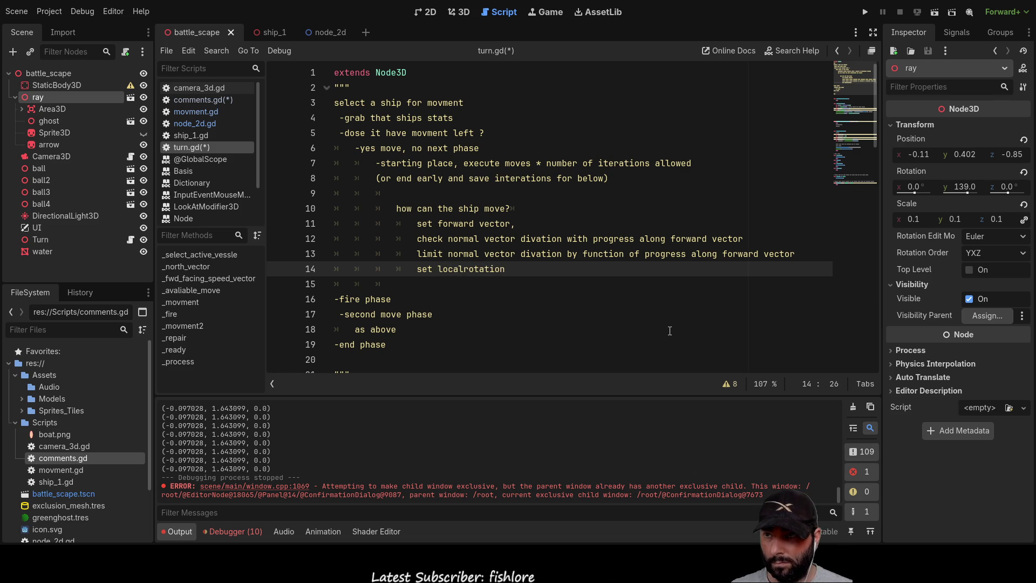
key(Down)
key(Home)
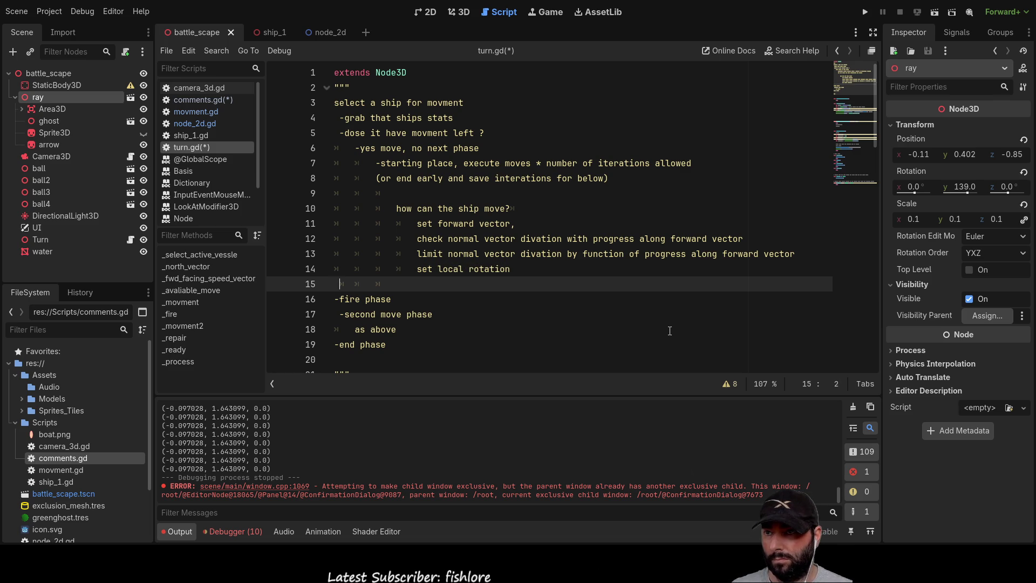
key(Left)
text(as a )
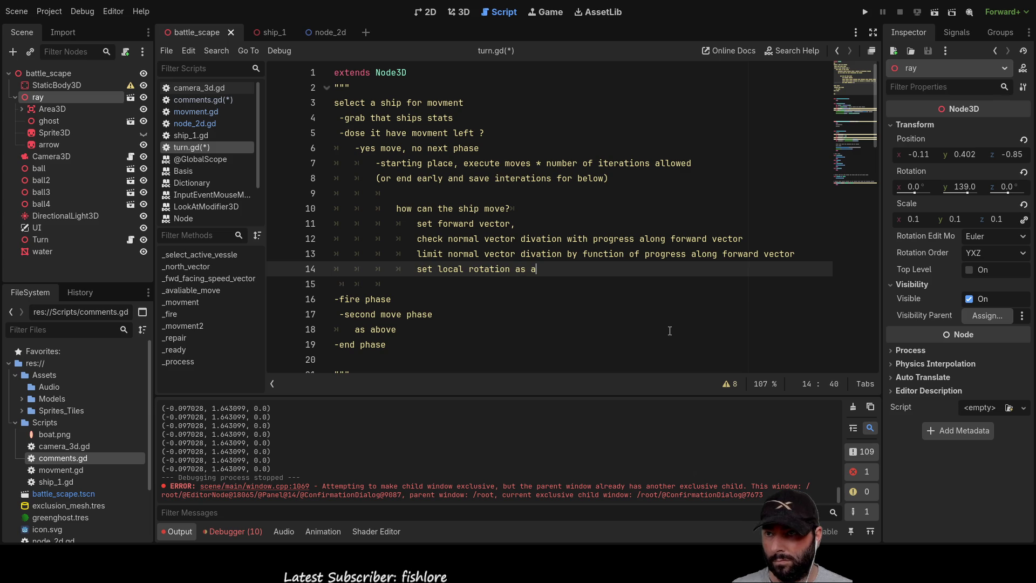
text(functio)
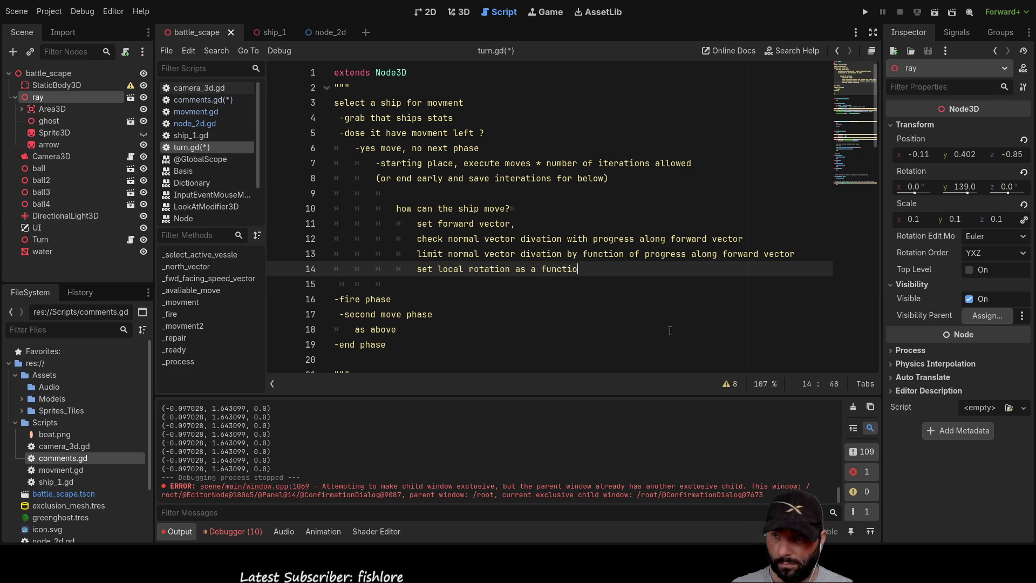
text(n of)
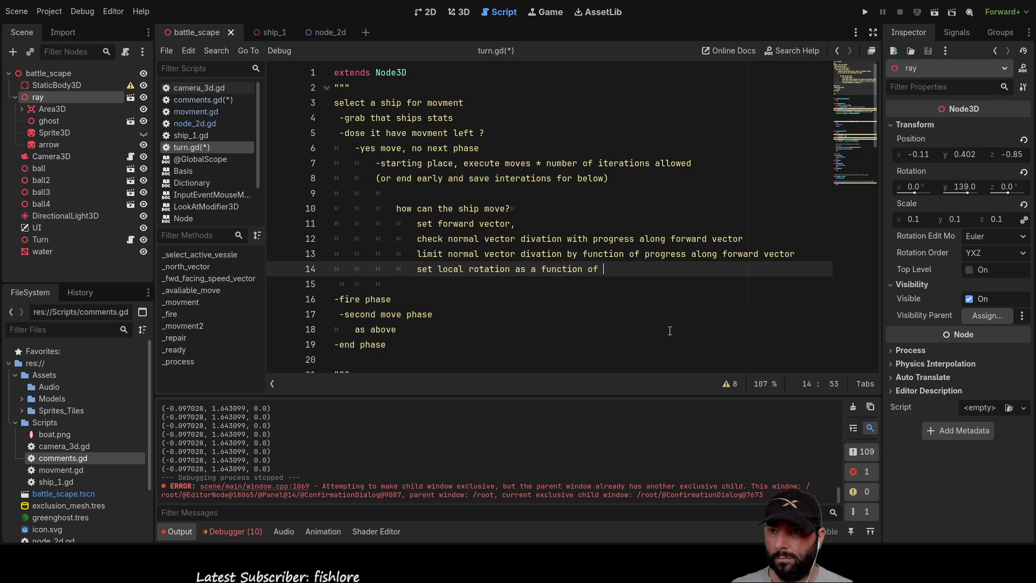
Step: End the step with 'normal vector divation', add blank lines, and run the project
key(Up)
key(Up)
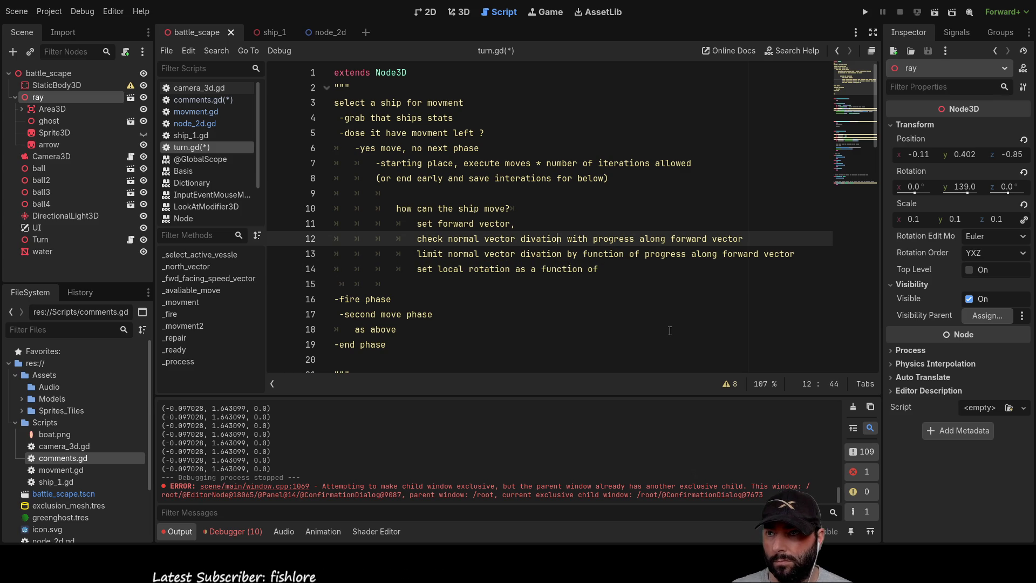
key(Down)
key(Home)
key(ctrl+Right)
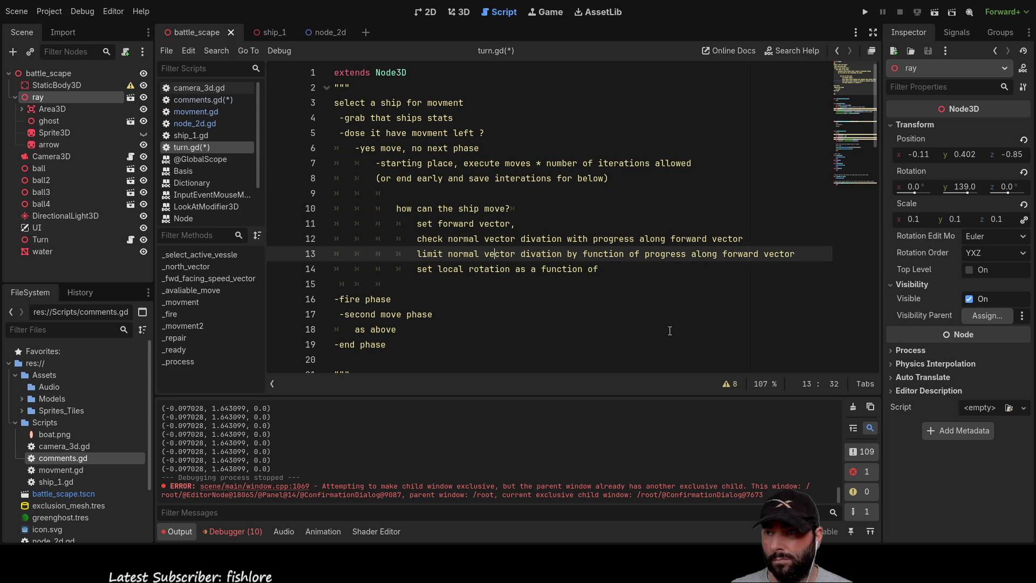
key(shift+Right)
key(shift+Right)
key(shift+Right)
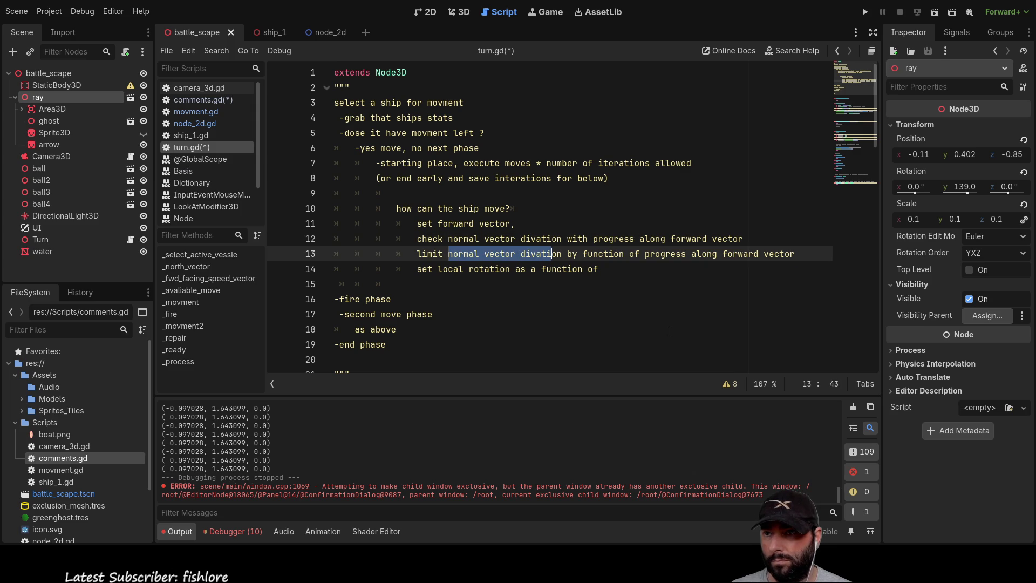
key(Down)
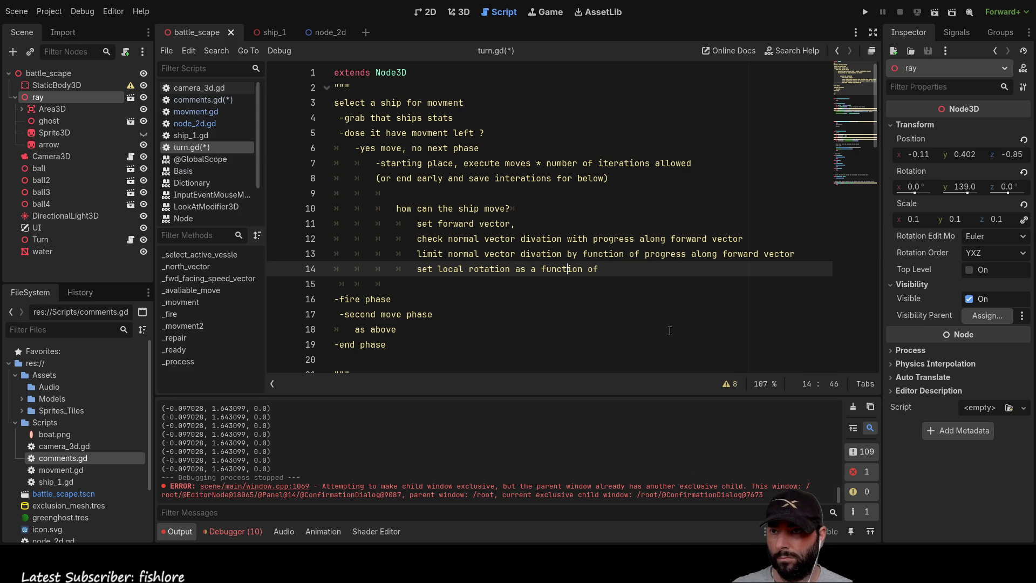
text( normal vector divation)
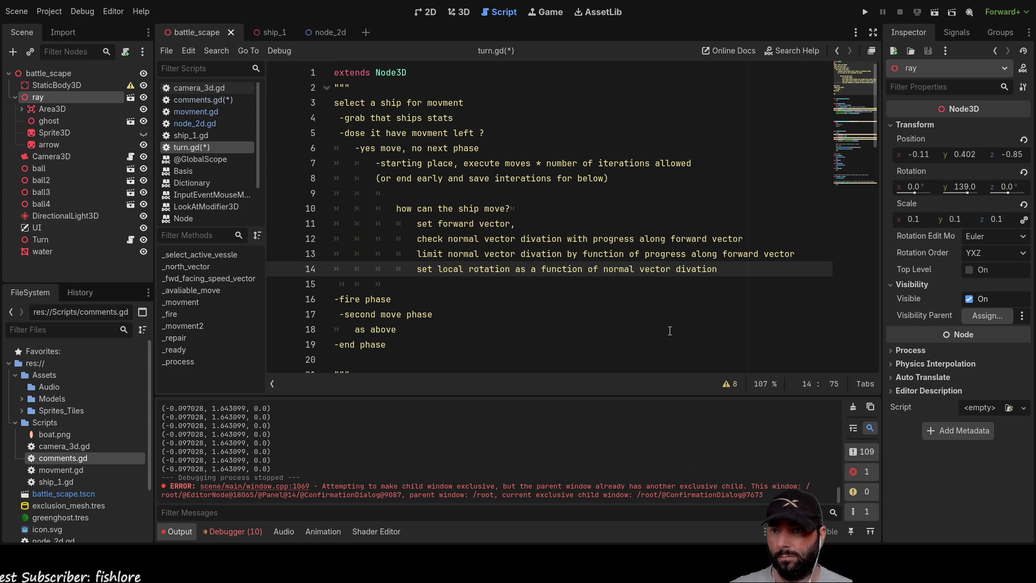
key(Down)
key(Up)
key(Return)
key(Return)
key(Return)
key(Up)
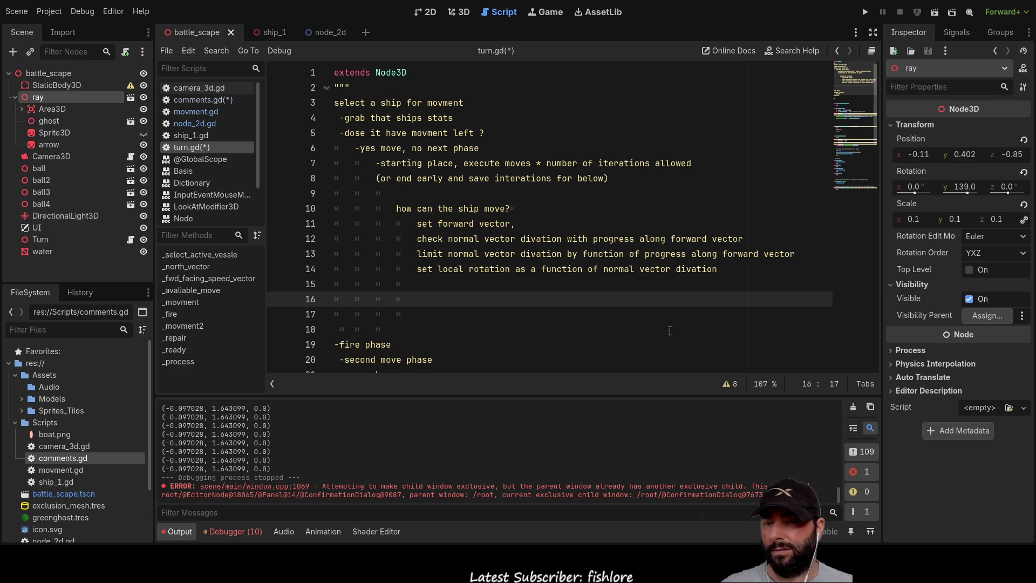
click(865, 12)
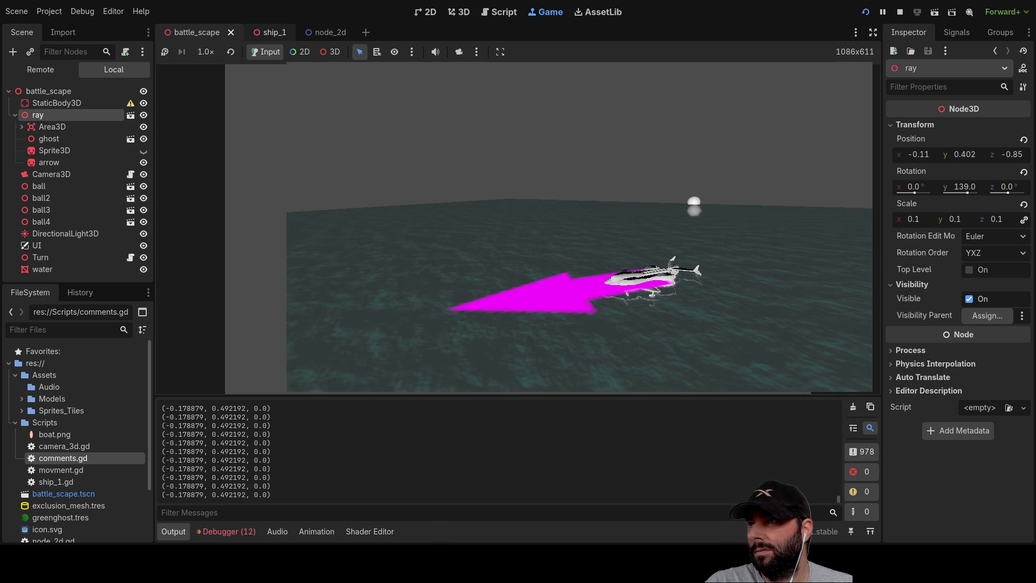
Step: Click twice in the running battle scene to turn the ship and move it forward
click(528, 261)
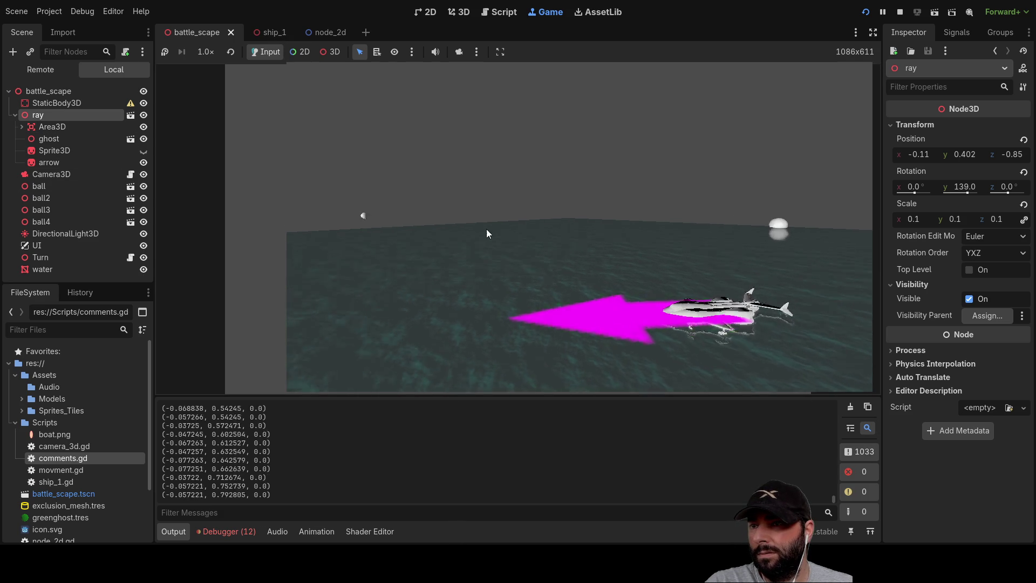
click(520, 229)
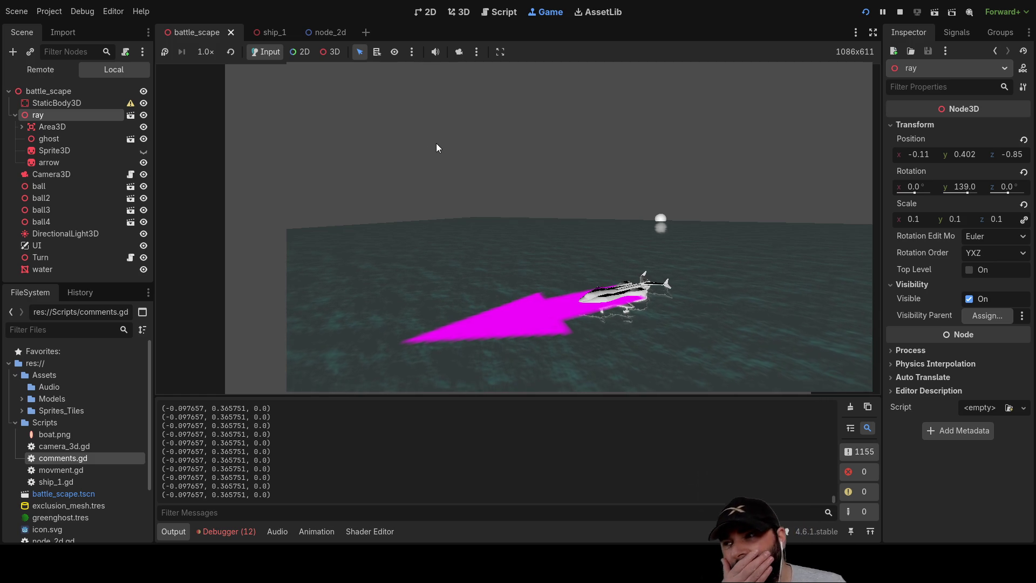
click(499, 11)
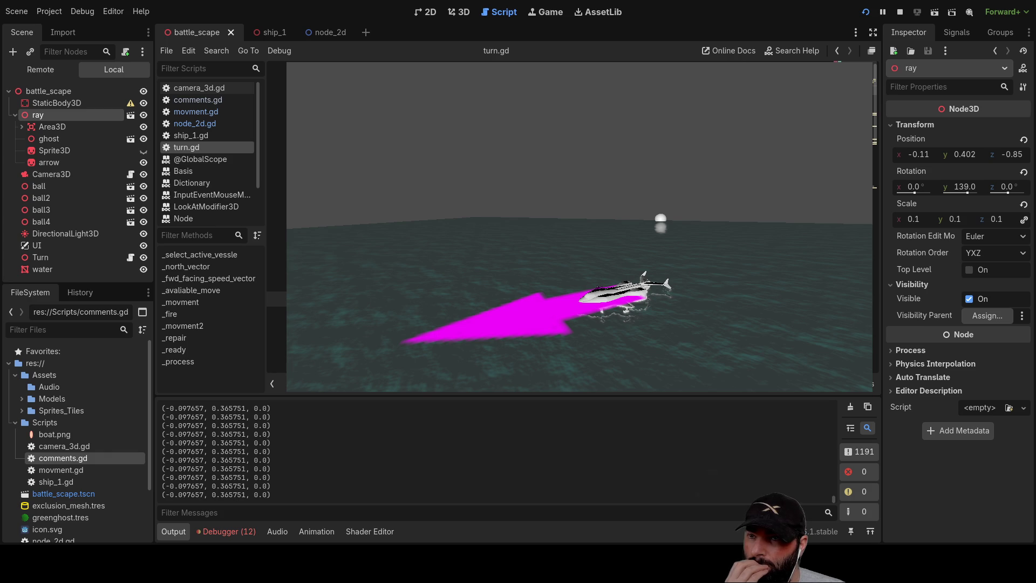
Step: Paste an edit into comments.gd's rotation notes, then stop the running battle scene
scroll(577, 226, down, 5)
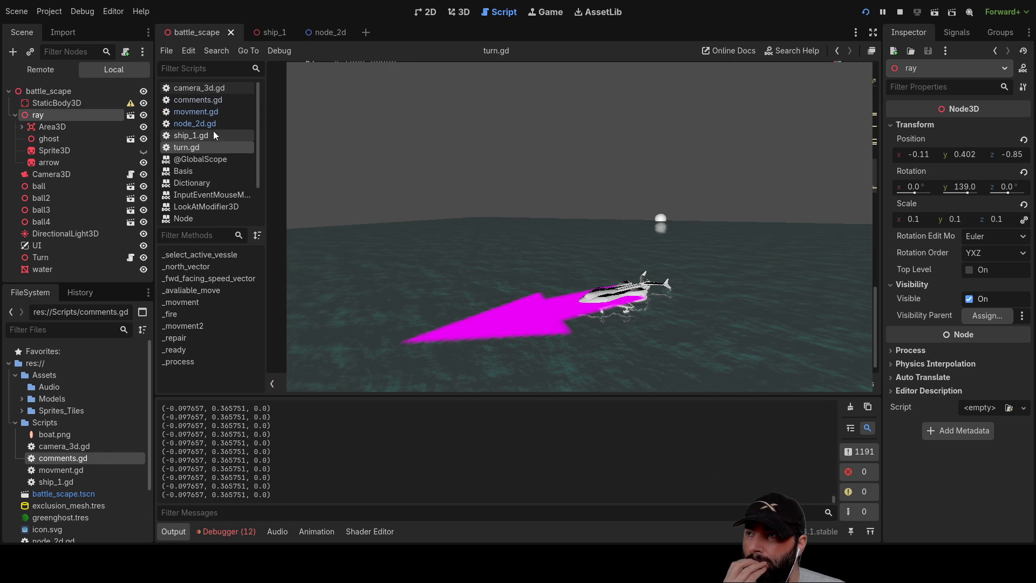
click(207, 99)
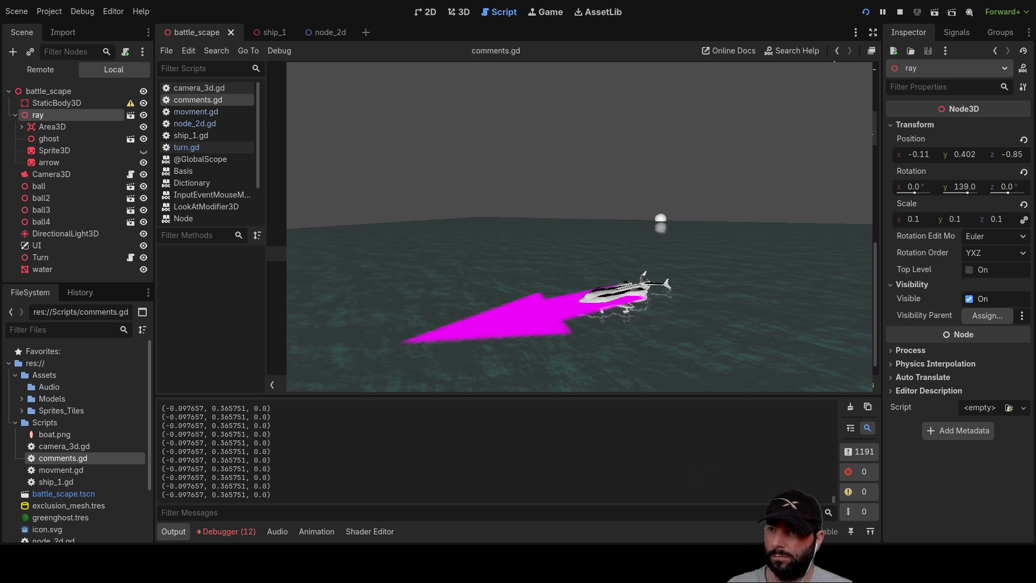
key(ctrl+v)
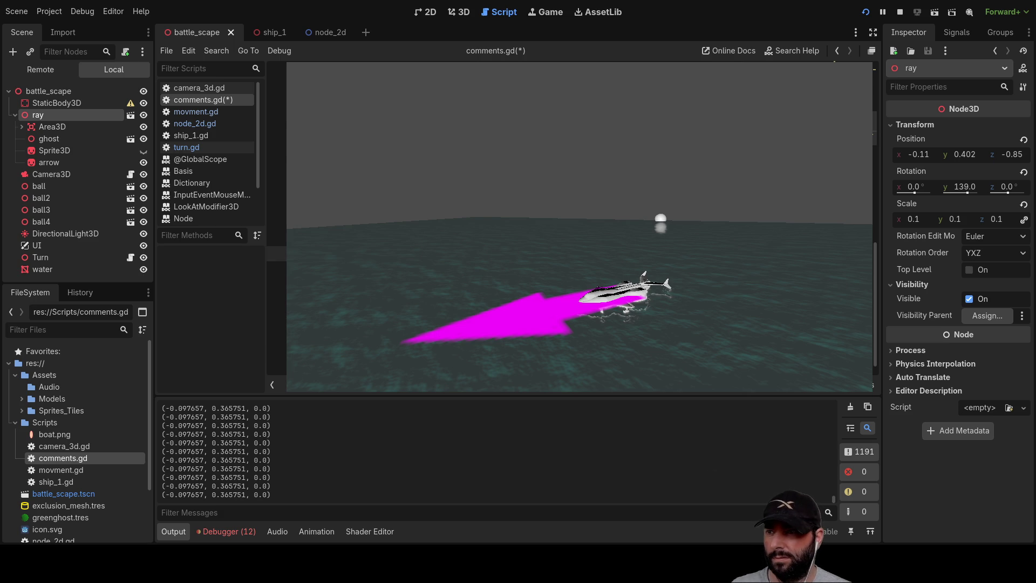
click(277, 269)
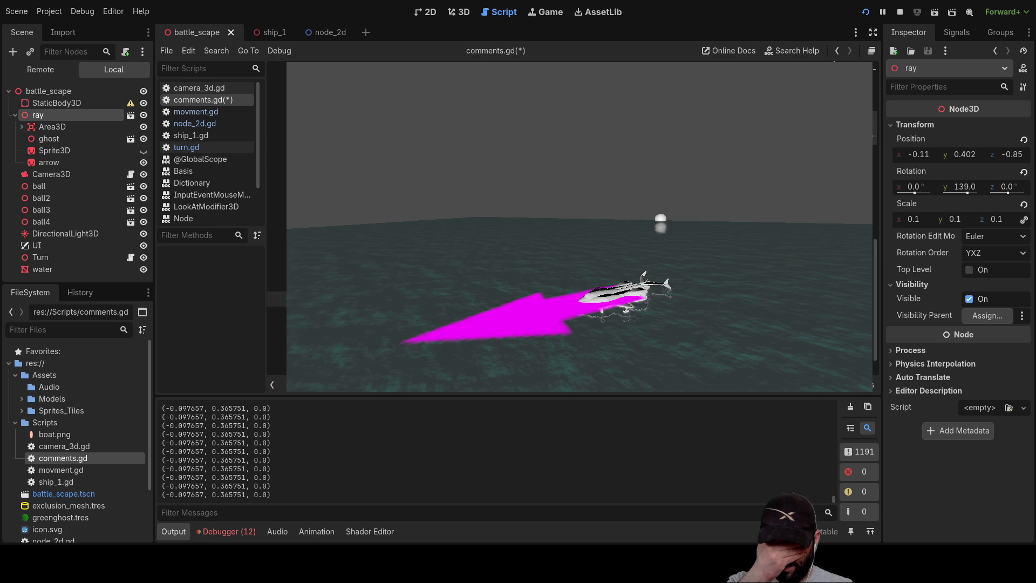
click(277, 254)
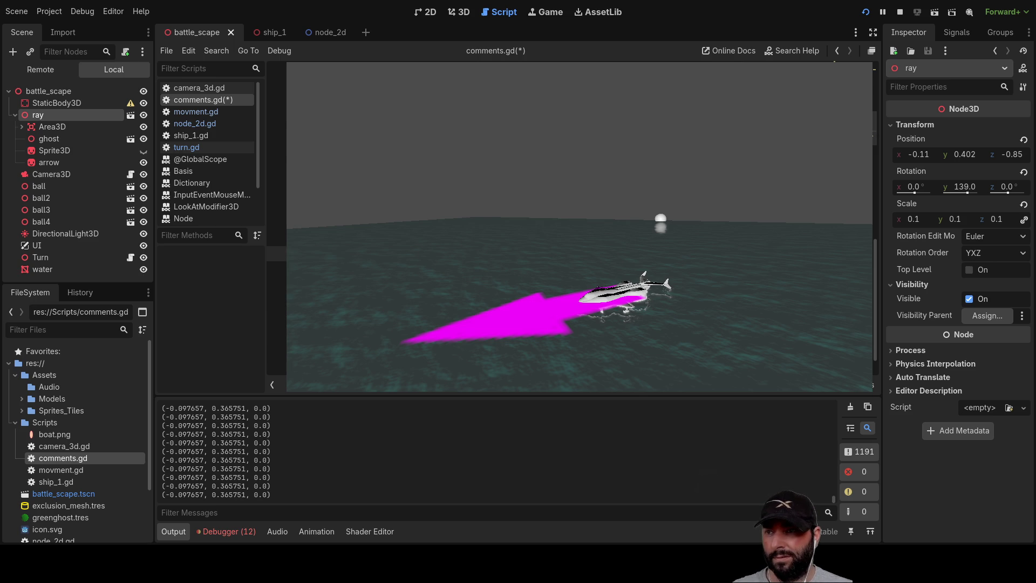
click(900, 12)
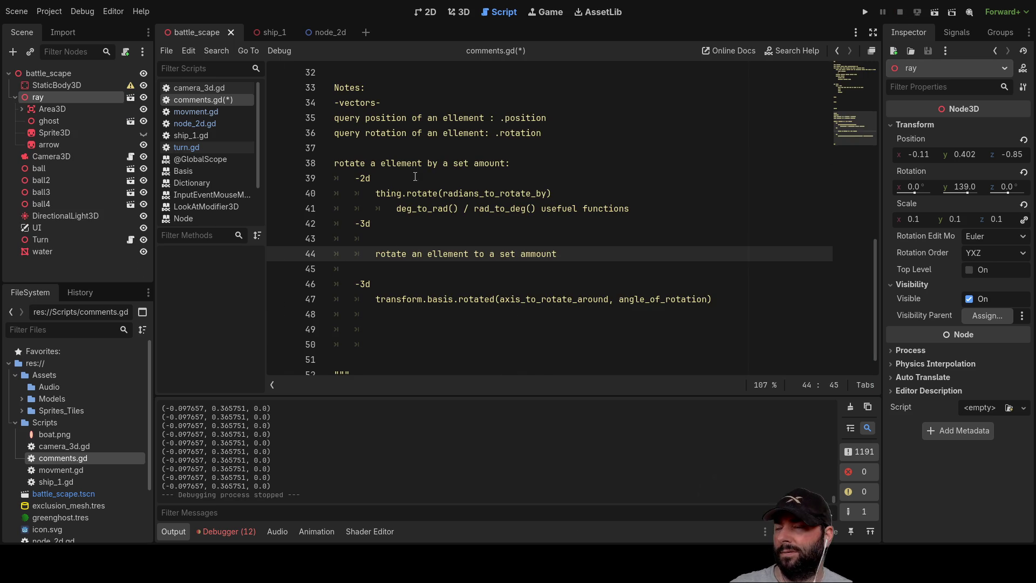
Step: Open node_2d.gd and scroll through its code, which reports an error at line 67
click(199, 123)
scroll(552, 226, down, 10)
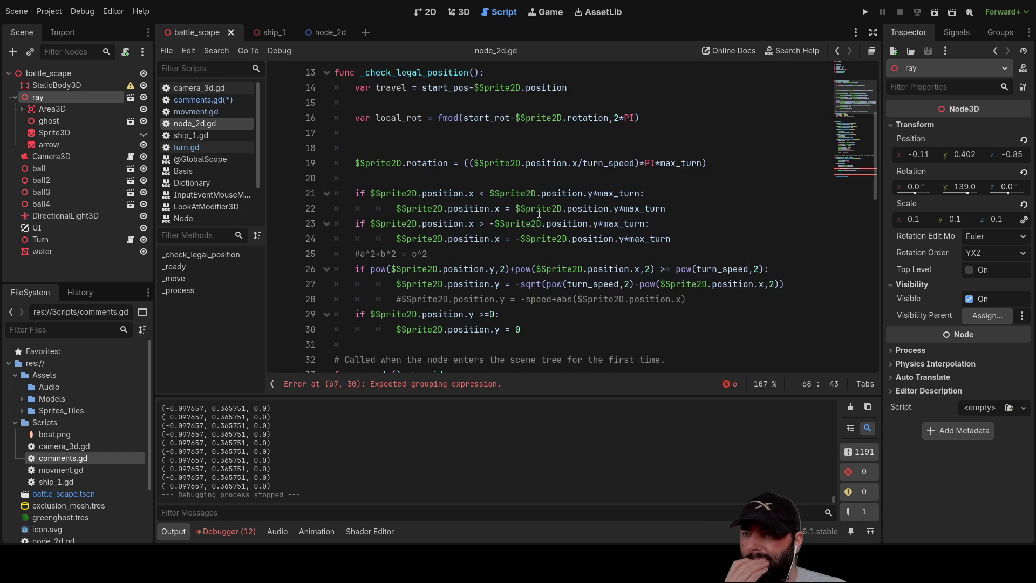
scroll(569, 265, down, 3)
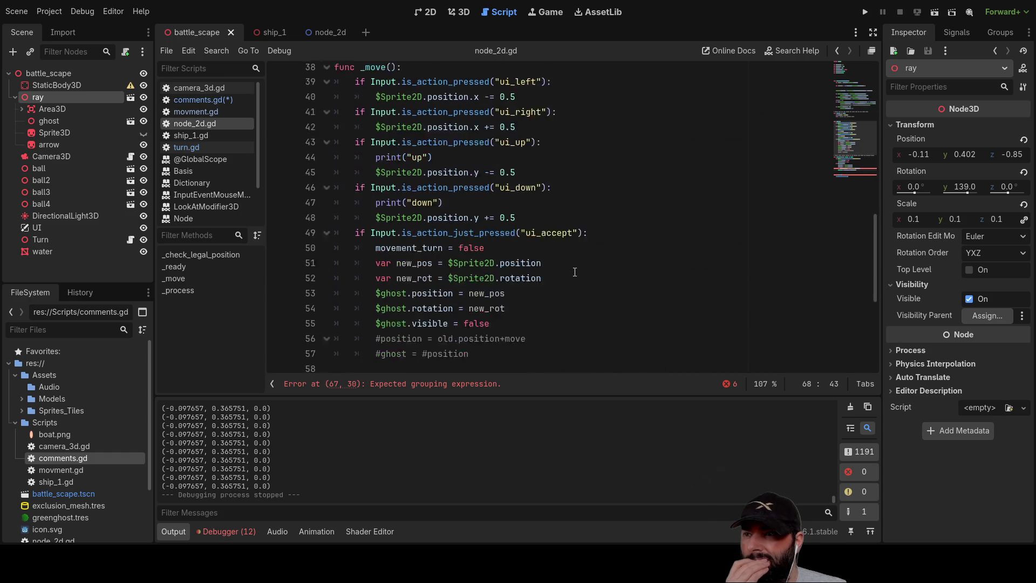
scroll(556, 268, up, 12)
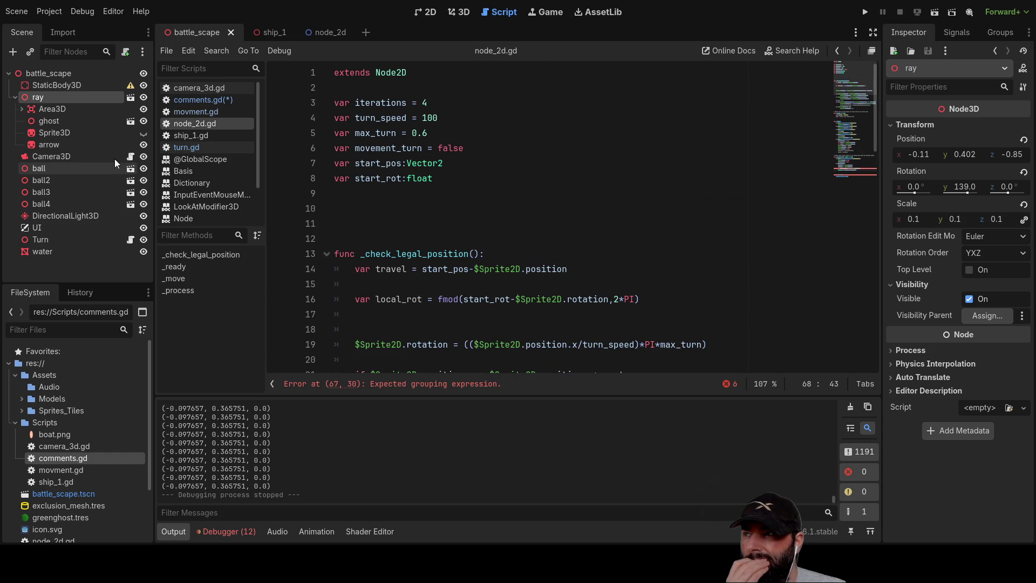
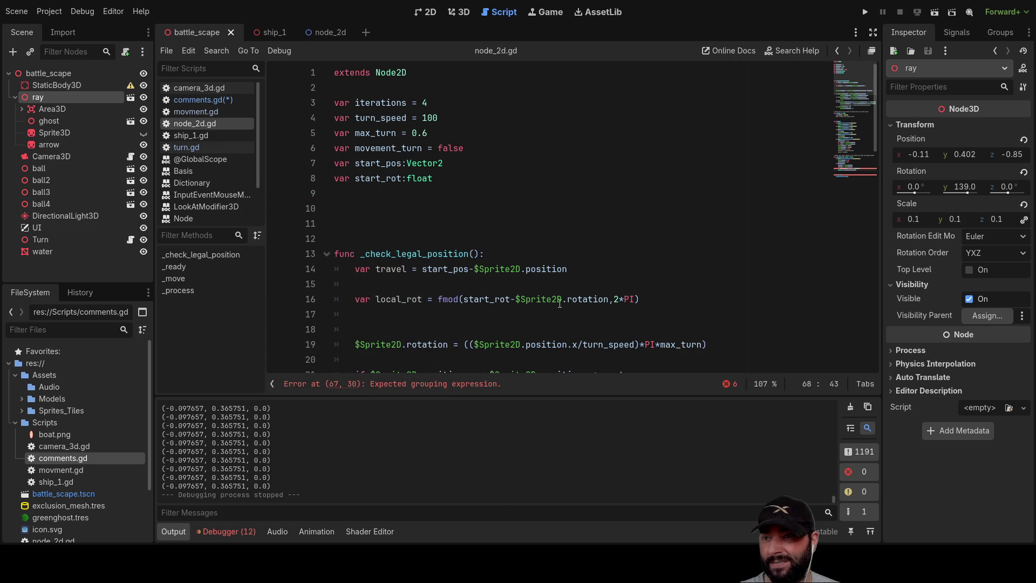
Step: Switch to the node_2d scene and run it to surface the parse error
click(381, 223)
scroll(550, 327, down, 5)
scroll(478, 313, up, 5)
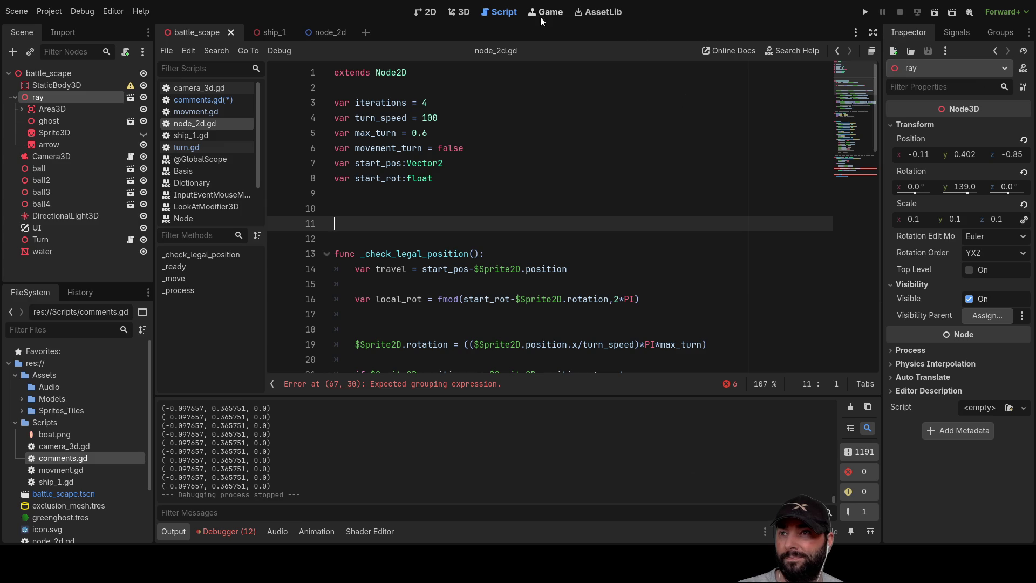
click(328, 30)
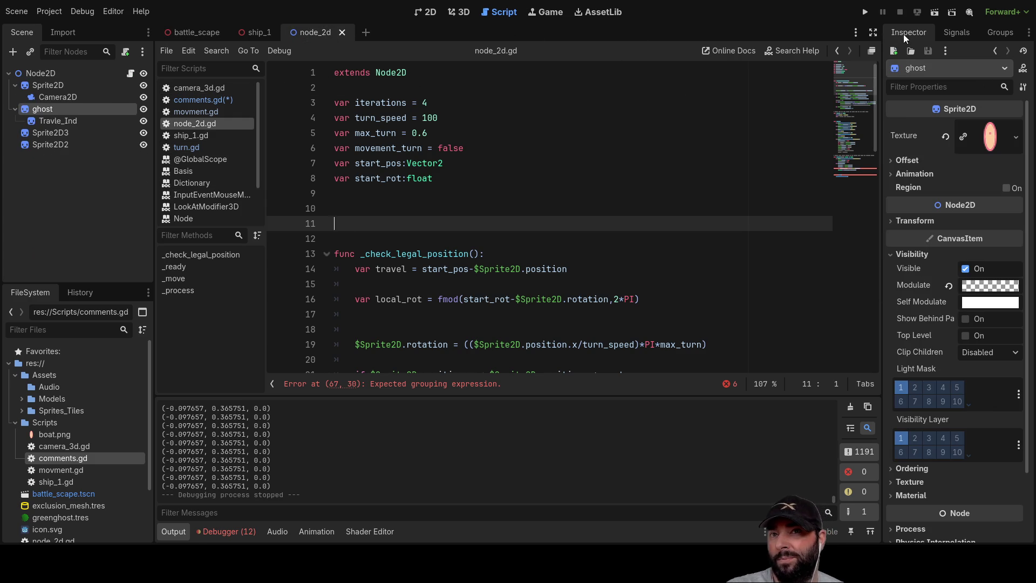
click(943, 13)
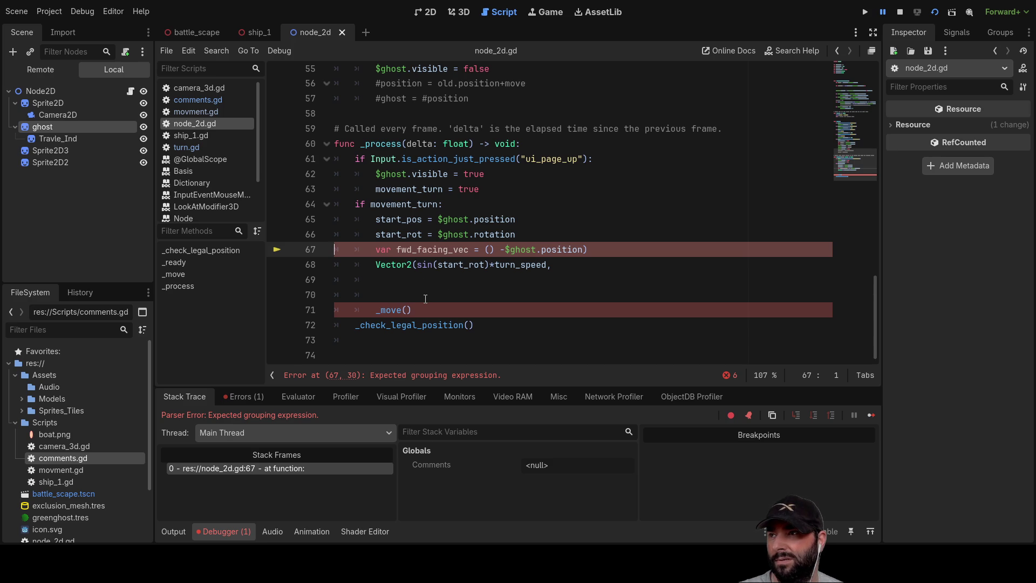
Step: Comment out lines 67 and 68 of node_2d.gd with Ctrl+K and rerun the scene
click(373, 250)
key(ctrl+k)
key(Down)
key(ctrl+k)
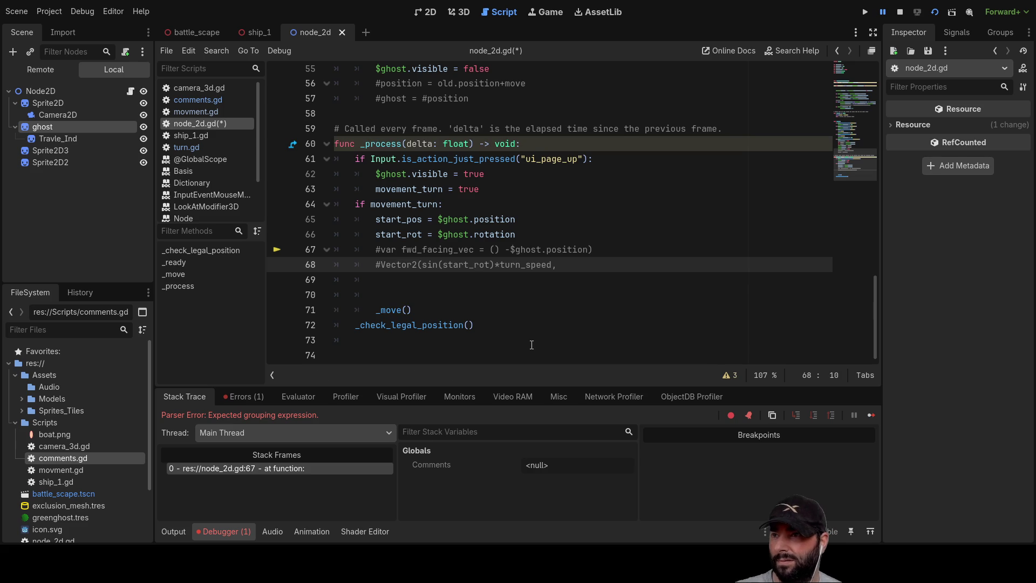
click(867, 12)
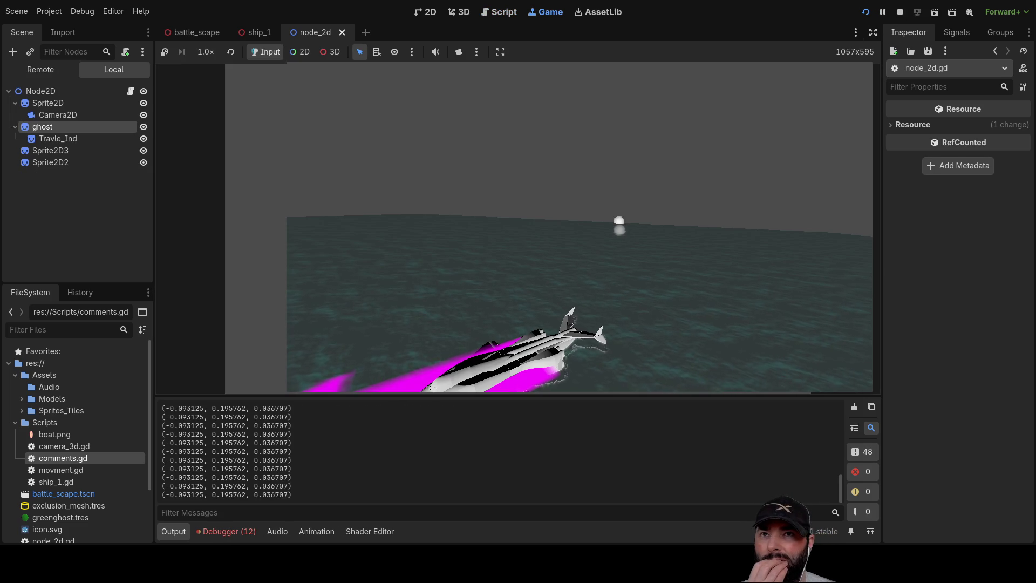
Step: Restart the node_2d scene and send Up and Down inputs to move the sprites
click(899, 12)
click(936, 13)
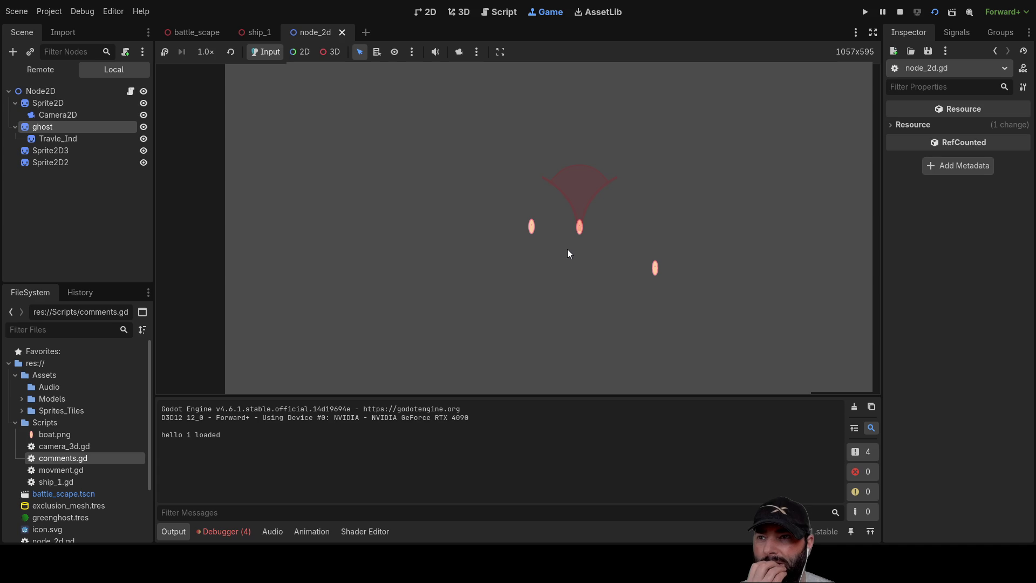
key(Up)
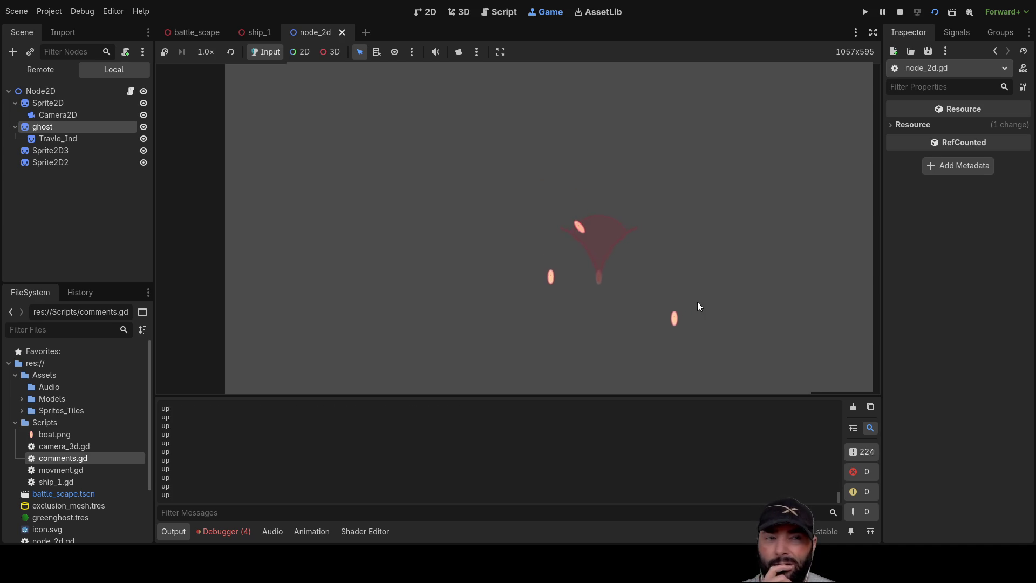
key(Down)
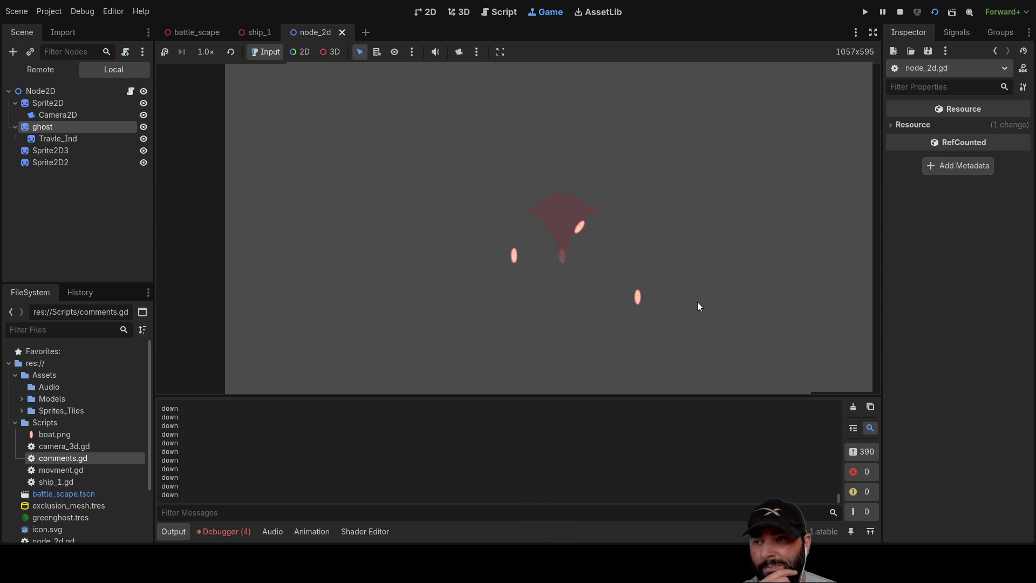
key(Up)
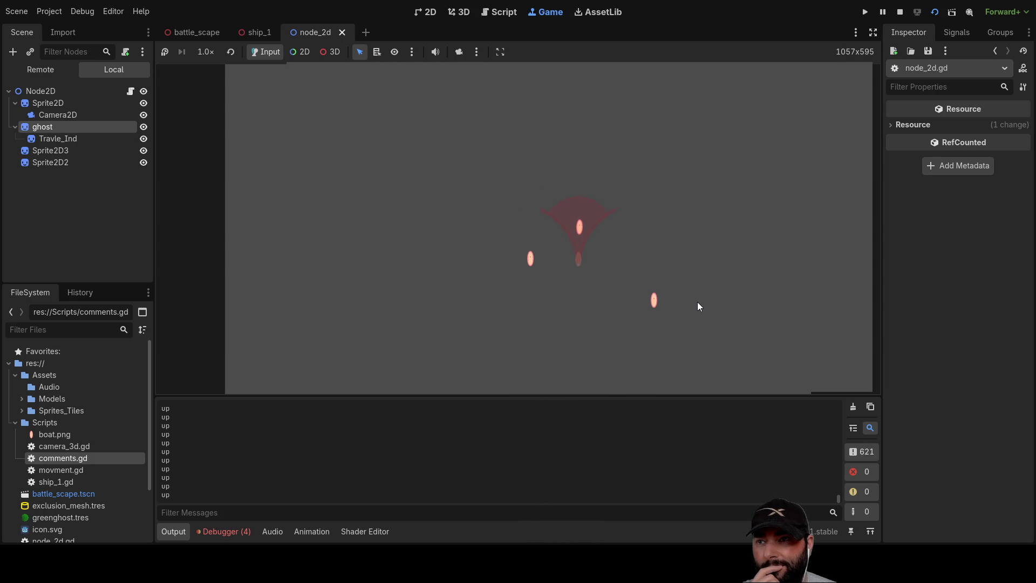
key(Down)
key(Up)
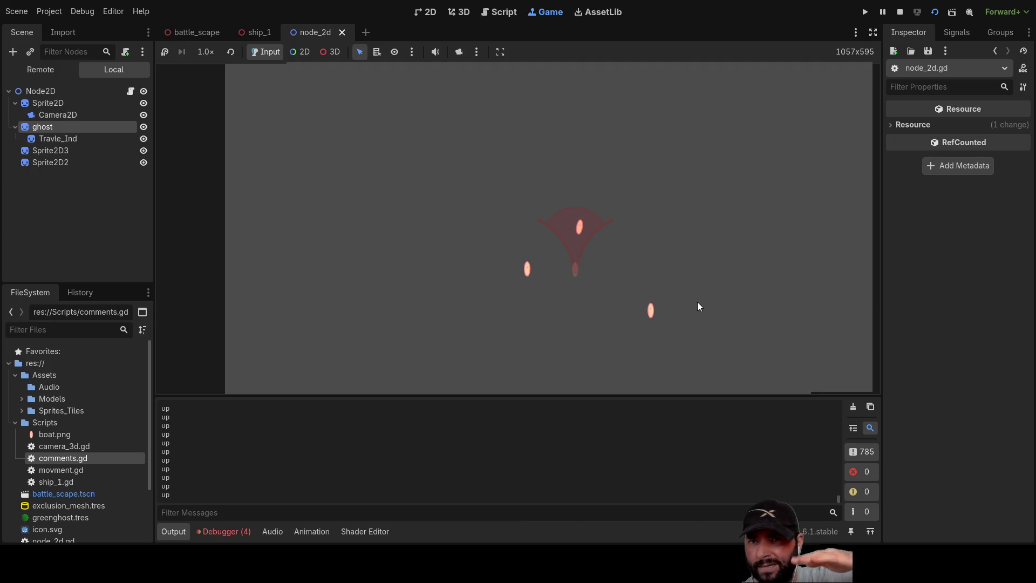
key(Down)
Step: Keep alternating Up and Down inputs in the running game, then stop it
key(Up)
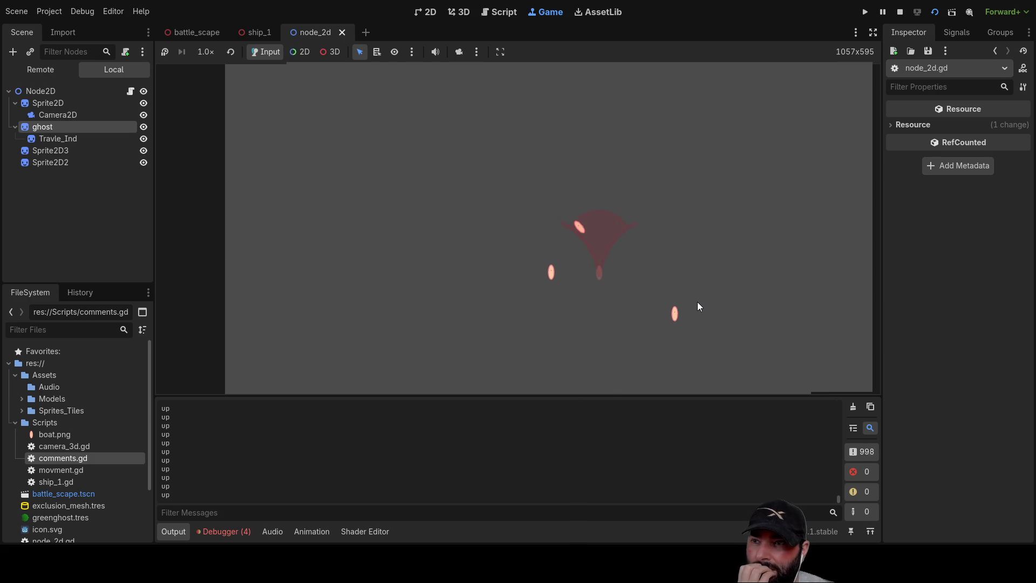
key(Down)
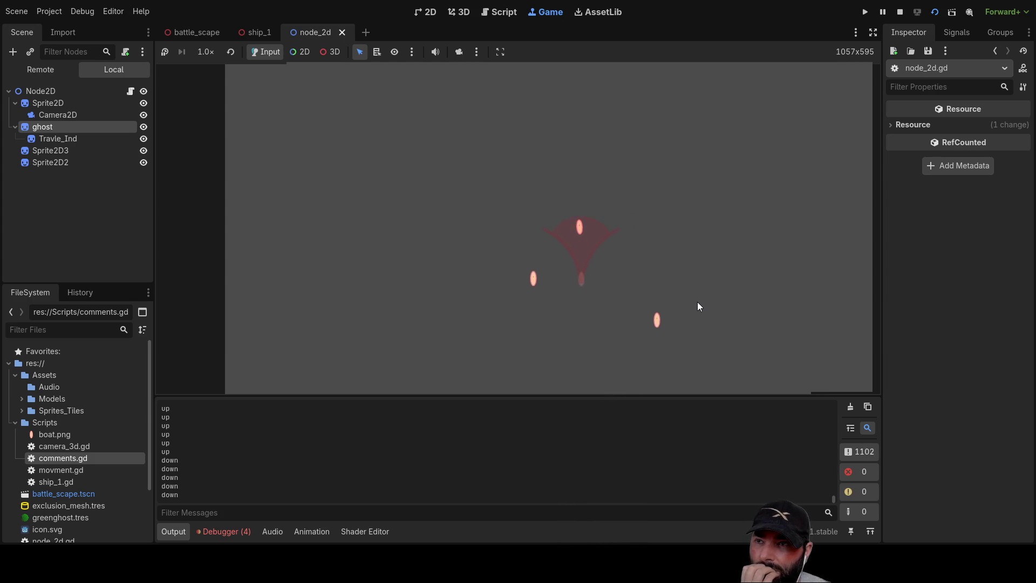
key(Up)
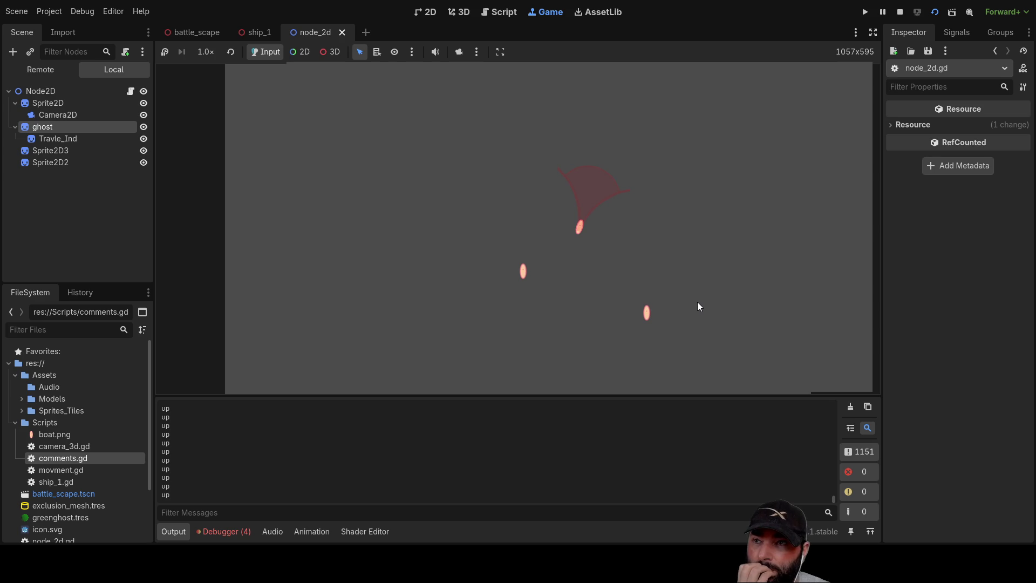
key(Up)
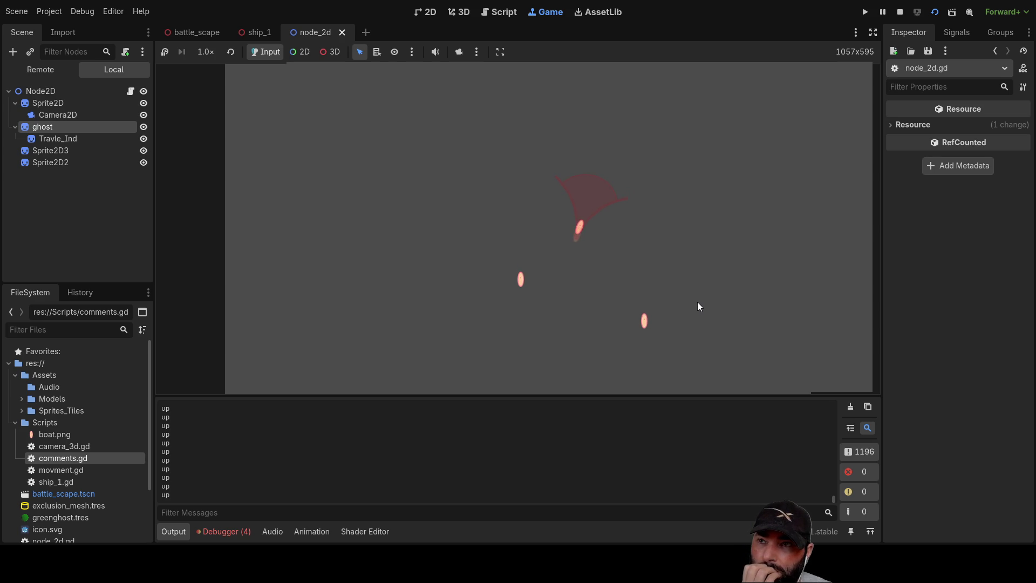
key(Down)
key(Up)
key(Up)
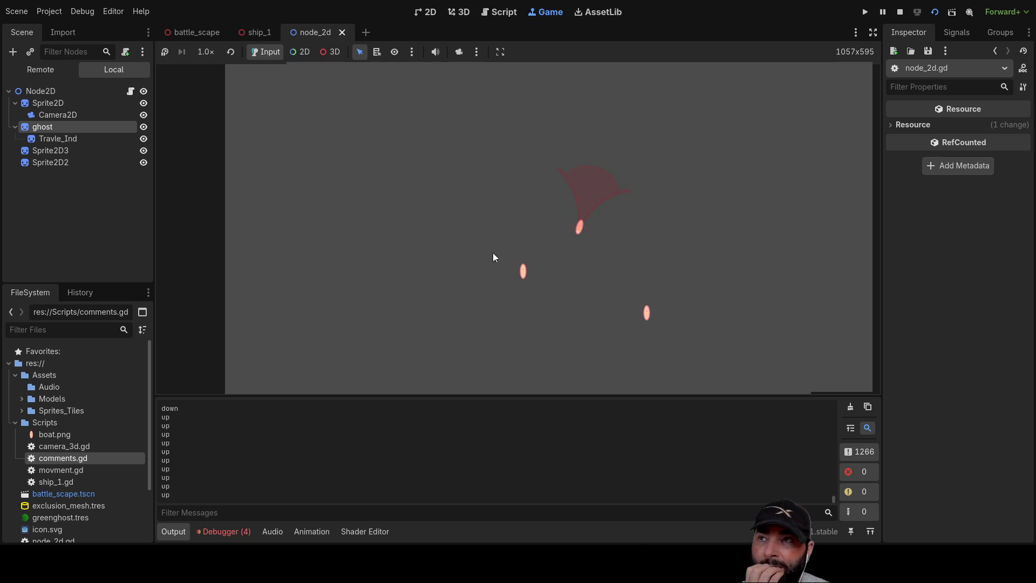
click(899, 11)
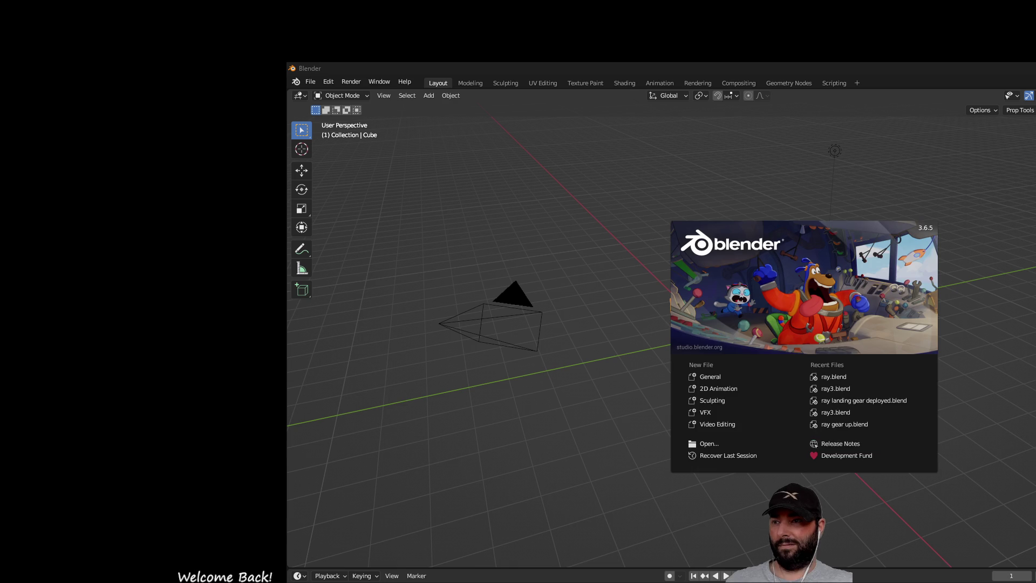
Step: Box-select the default camera, cube and light and delete them
click(449, 160)
mouse_move(346, 134)
mouse_down()
mouse_move(874, 377)
mouse_move(1015, 509)
mouse_up()
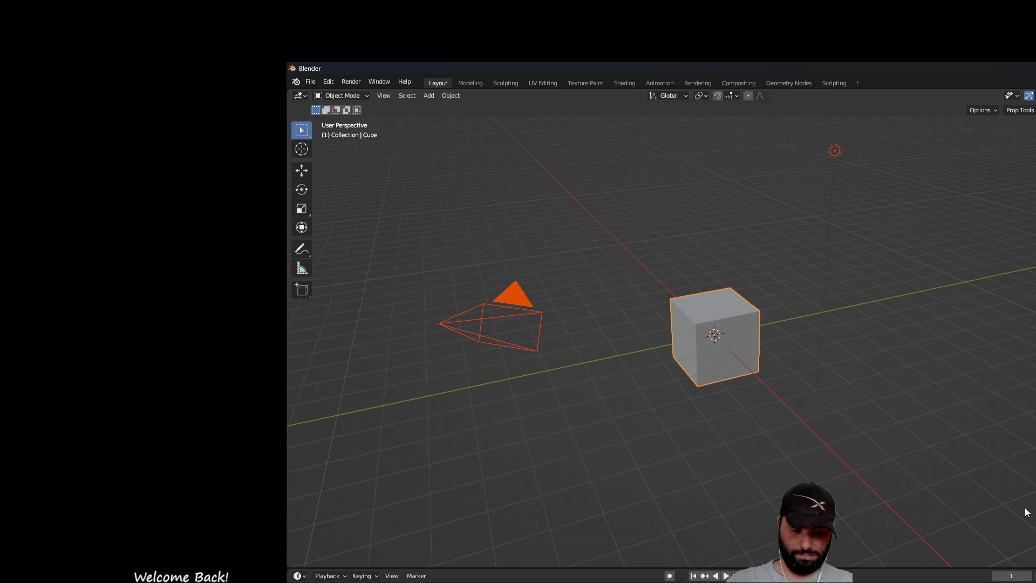
key(Delete)
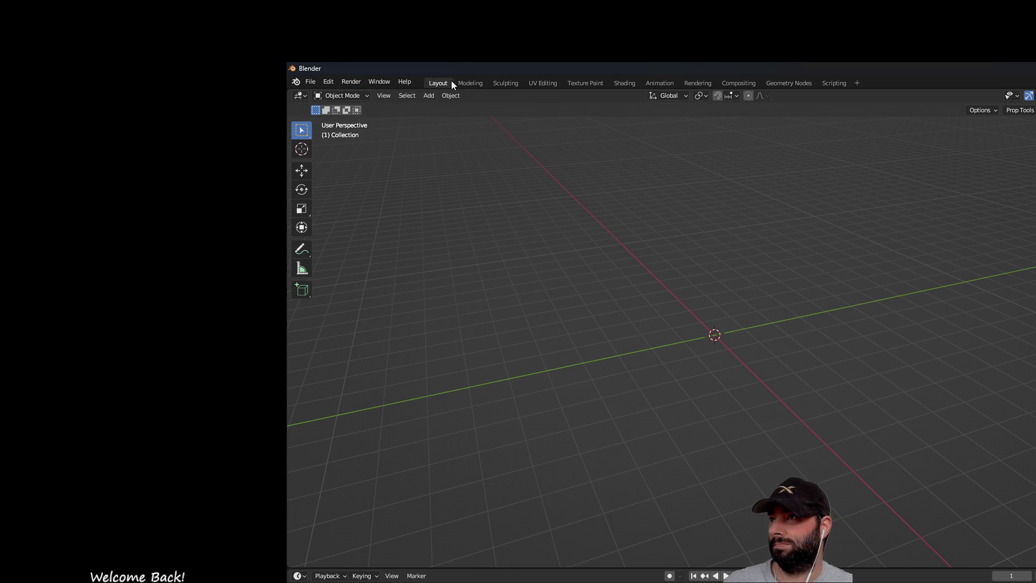
Step: Switch to the Modeling workspace and activate the Add Cube tool
click(471, 82)
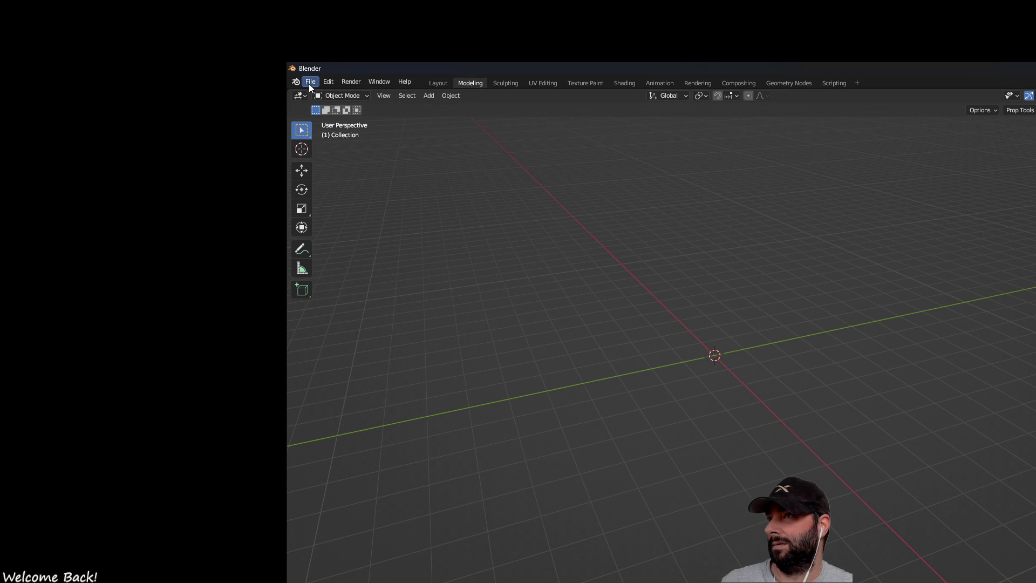
click(501, 84)
click(471, 85)
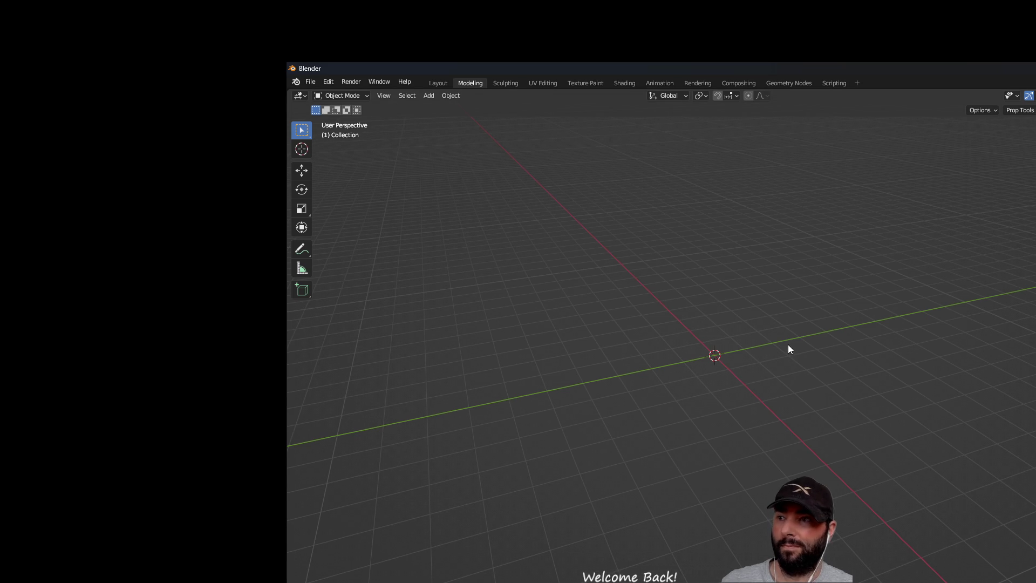
right_click(692, 325)
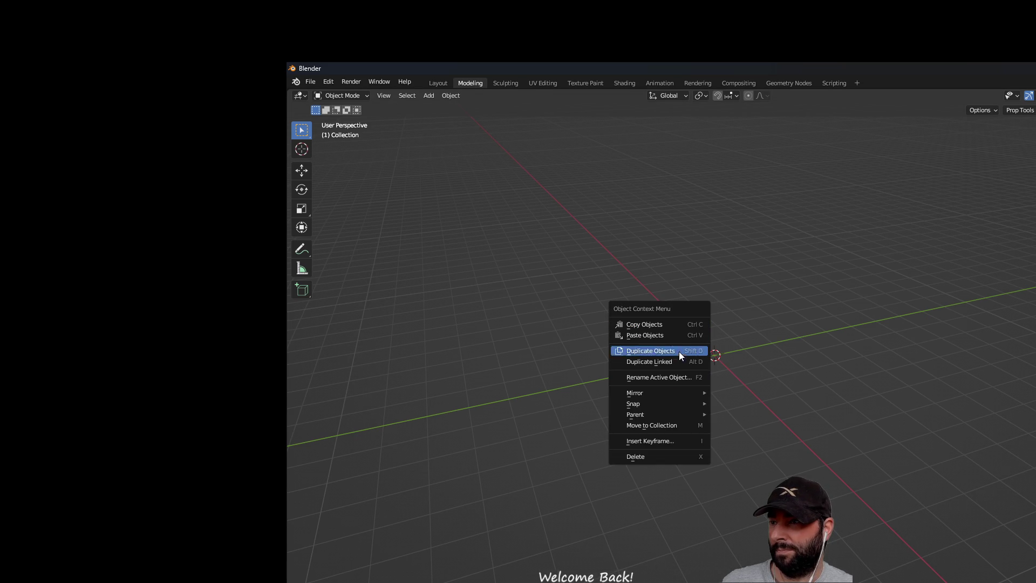
click(662, 457)
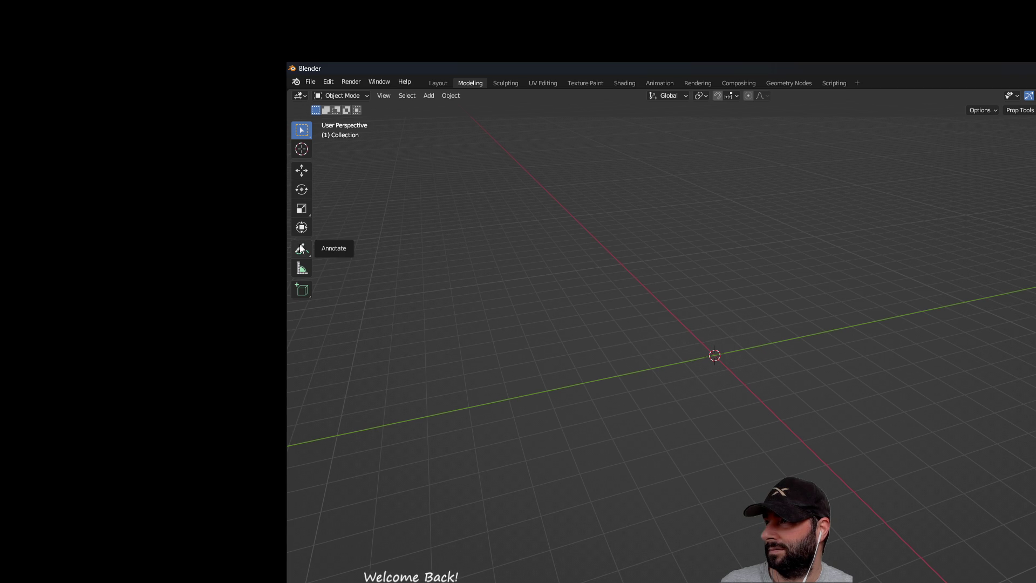
click(301, 288)
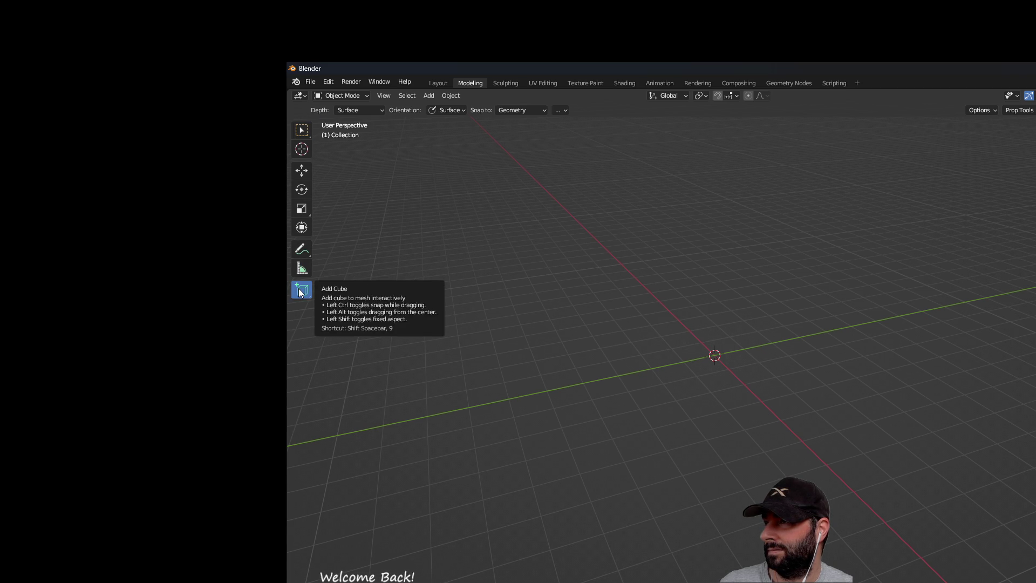
Step: Draw a box from the origin with the Add Cube tool and orbit around it
mouse_move(686, 332)
mouse_down()
mouse_move(767, 383)
mouse_move(840, 378)
mouse_up()
click(837, 282)
mouse_move(740, 422)
middle_down()
mouse_move(900, 370)
mouse_move(638, 403)
mouse_move(751, 396)
mouse_move(736, 416)
middle_up()
mouse_move(796, 372)
middle_down()
mouse_move(663, 335)
mouse_move(759, 363)
mouse_move(911, 361)
mouse_move(723, 381)
mouse_move(715, 365)
middle_up()
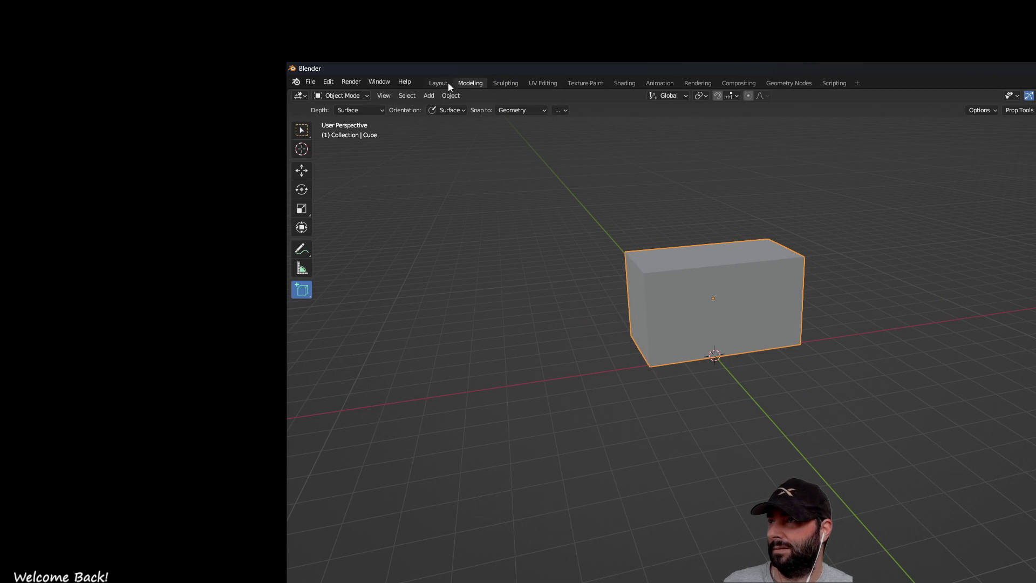
Step: Browse the add-shape tool list and orbit the view around the new box
click(302, 290)
click(360, 285)
click(411, 220)
mouse_move(418, 305)
middle_down()
mouse_move(715, 386)
mouse_move(678, 386)
middle_up()
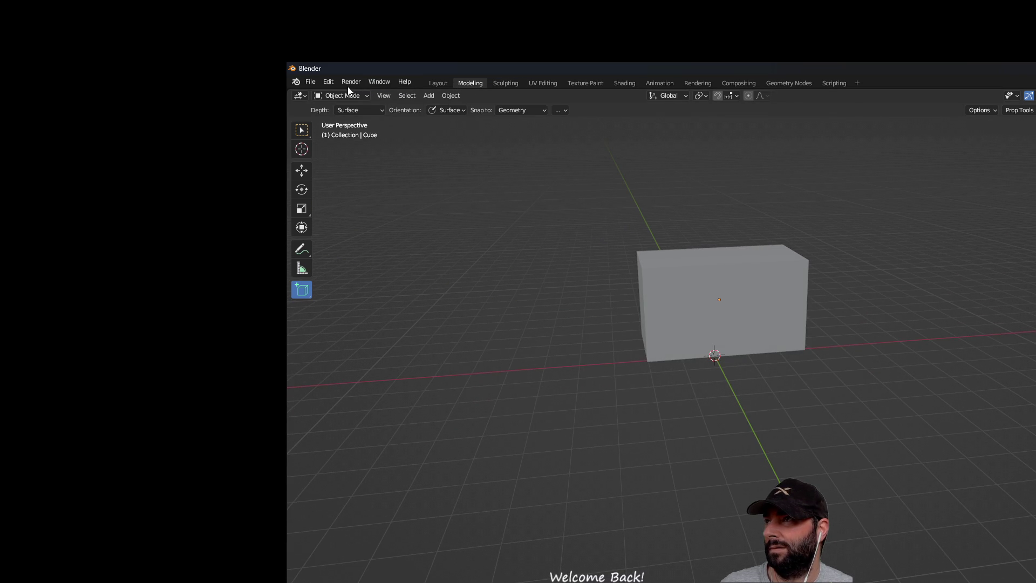
click(362, 97)
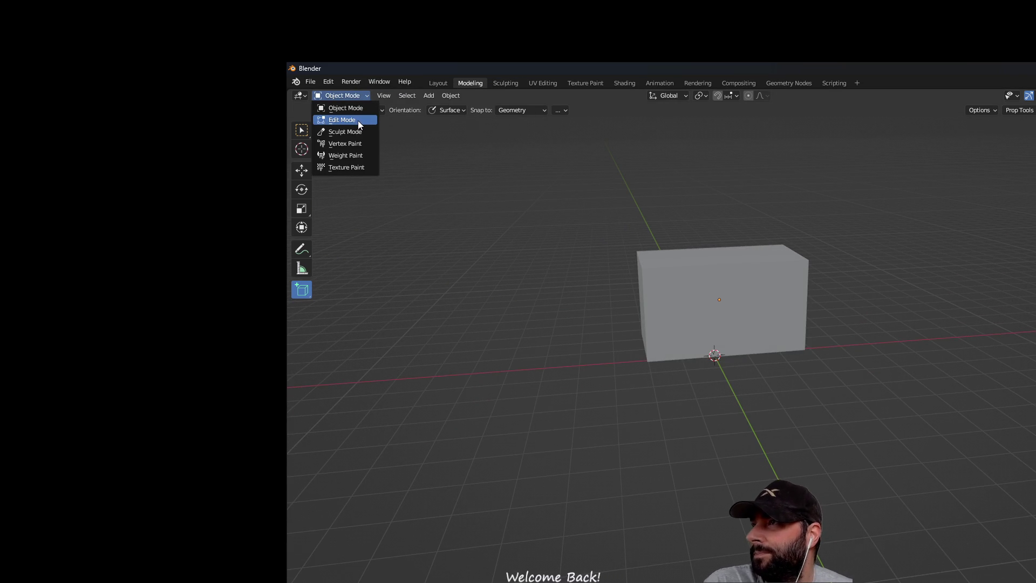
Step: Put the cube in Edit Mode and activate the Bevel tool
click(354, 120)
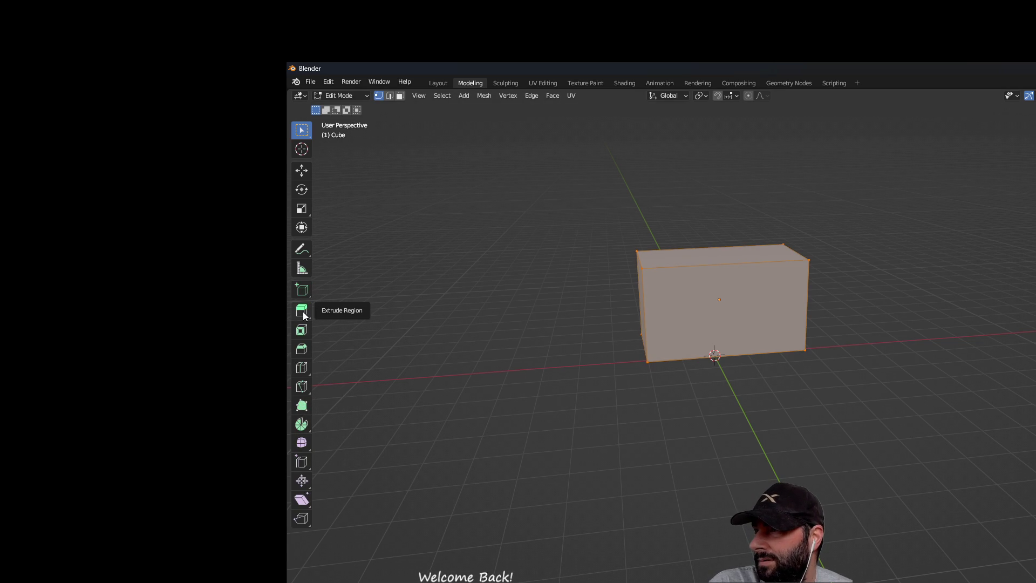
click(301, 349)
mouse_move(574, 382)
middle_down()
mouse_move(688, 365)
mouse_move(615, 381)
middle_up()
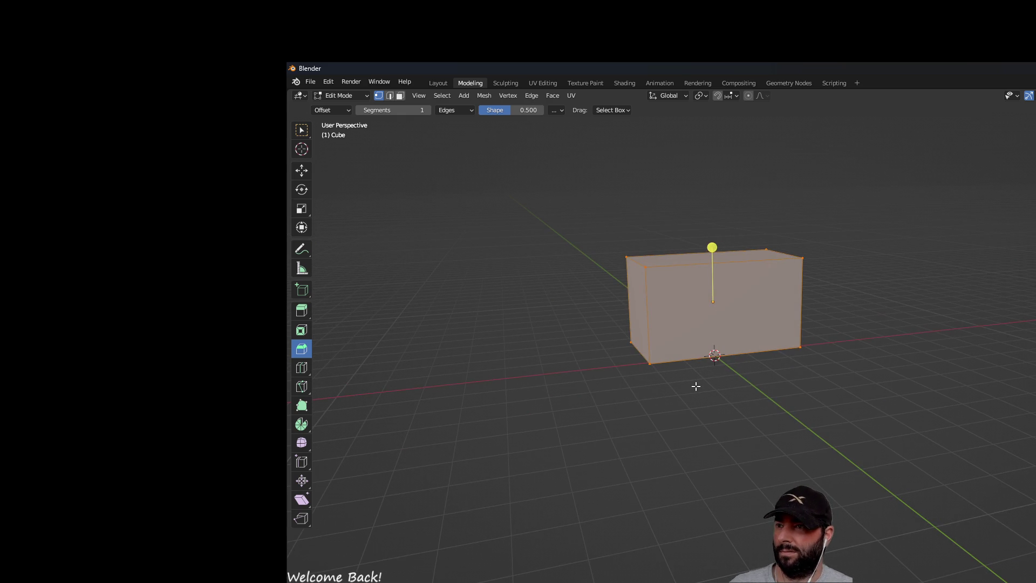
middle_drag(757, 385, 805, 373)
Step: Select the cube's bottom edge and drag the bevel gizmo to chamfer it
click(687, 358)
mouse_move(687, 358)
middle_down()
mouse_move(837, 416)
mouse_move(946, 407)
mouse_move(888, 358)
mouse_move(706, 416)
mouse_move(899, 425)
middle_up()
mouse_move(729, 432)
middle_down()
mouse_move(815, 437)
mouse_move(535, 440)
mouse_move(861, 419)
middle_up()
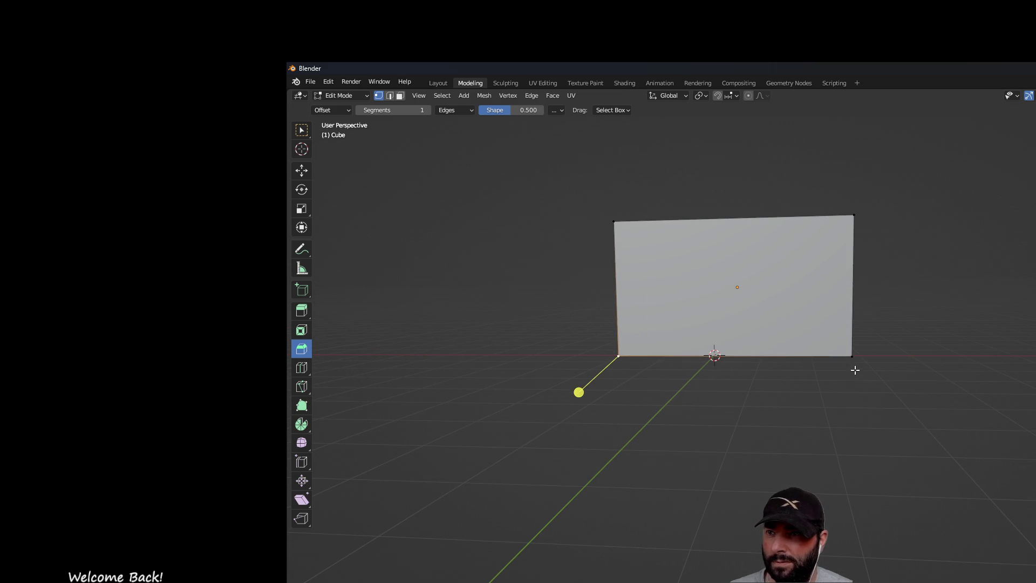
click(615, 356)
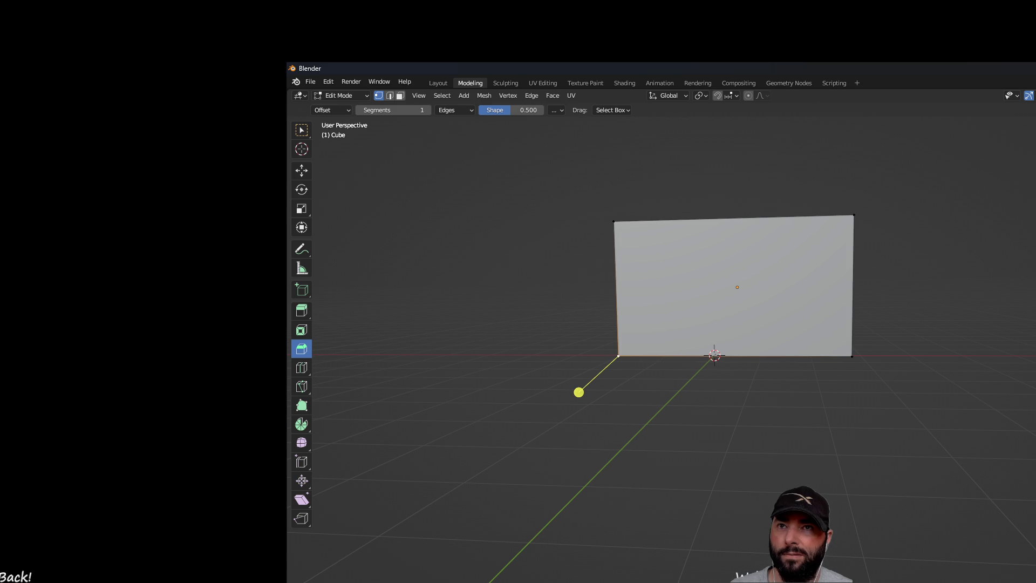
click(853, 356)
mouse_move(604, 414)
middle_down()
mouse_move(812, 400)
mouse_move(812, 364)
mouse_move(718, 419)
mouse_move(763, 397)
middle_up()
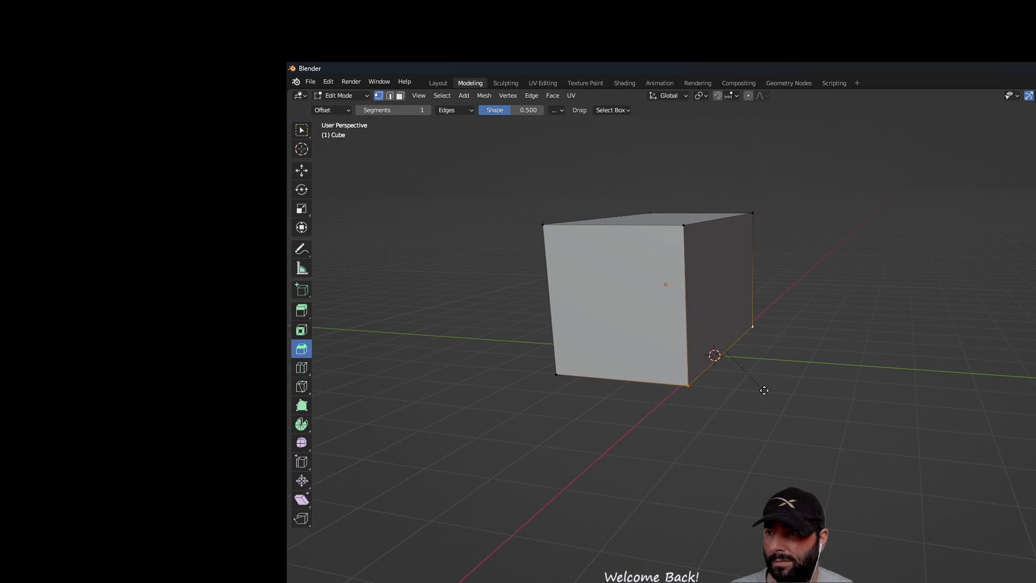
drag(741, 363, 798, 410)
mouse_move(799, 410)
middle_down()
mouse_move(881, 384)
mouse_move(831, 397)
mouse_move(639, 402)
mouse_move(655, 384)
mouse_move(634, 386)
mouse_move(640, 396)
middle_up()
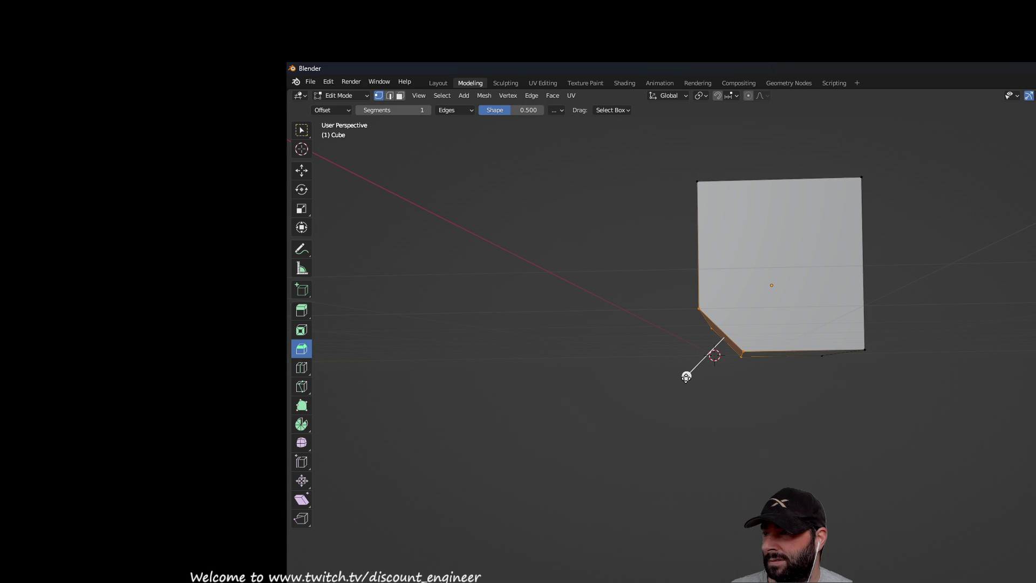
Step: Adjust the bottom-edge bevel width and extra loops, then undo the extra geometry
drag(686, 377, 673, 384)
mouse_move(673, 384)
middle_down()
mouse_move(779, 407)
mouse_move(905, 412)
mouse_move(821, 408)
middle_up()
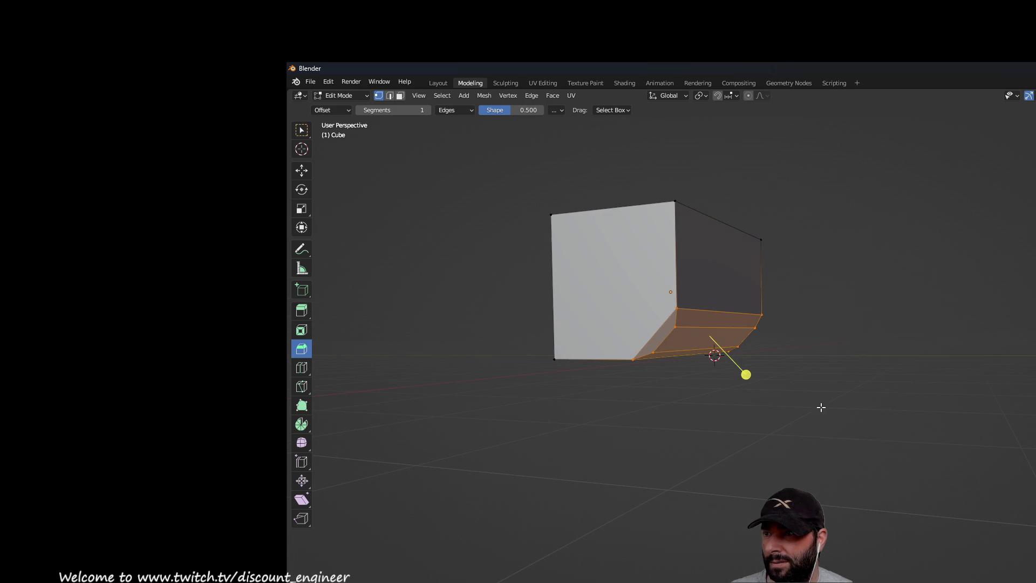
drag(746, 373, 756, 384)
mouse_move(835, 423)
middle_down()
mouse_move(873, 398)
mouse_move(867, 414)
mouse_move(856, 389)
mouse_move(837, 384)
mouse_move(795, 430)
mouse_move(840, 398)
mouse_move(842, 409)
mouse_move(603, 410)
mouse_move(798, 428)
middle_up()
scroll(847, 398, up, 5)
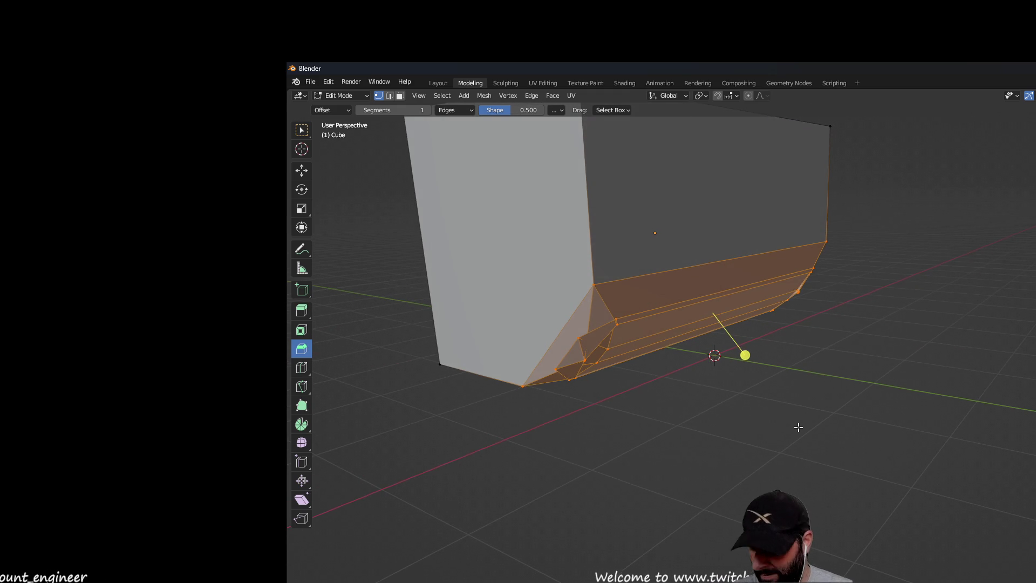
key(ctrl+z)
key(ctrl+z)
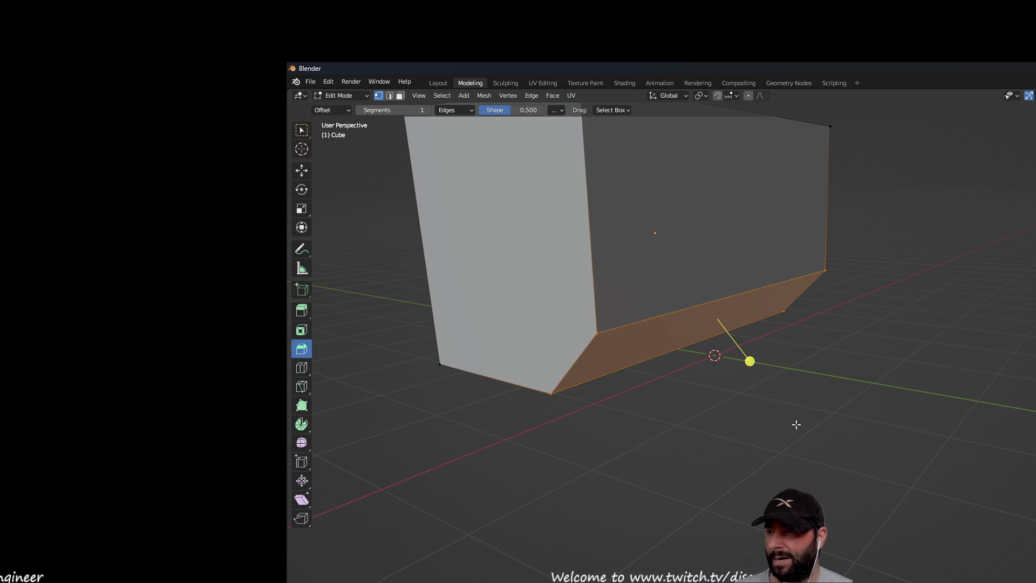
key(ctrl+z)
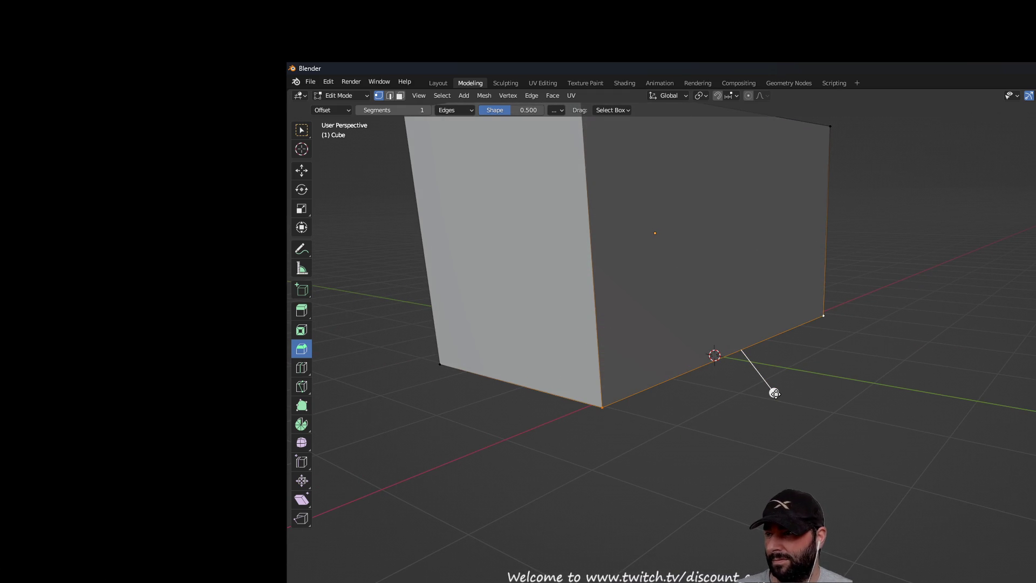
Step: Re-bevel the bottom edge, inspect it from below, then undo back to a plain edge
mouse_move(773, 391)
mouse_down()
mouse_move(763, 382)
mouse_move(794, 420)
mouse_up()
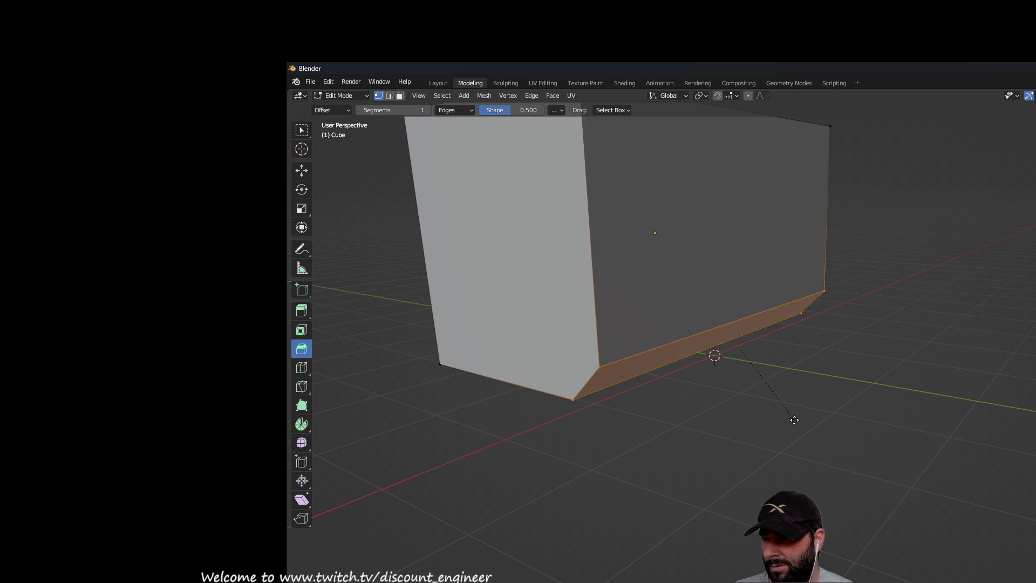
mouse_move(766, 482)
middle_down()
mouse_move(810, 439)
mouse_move(857, 423)
mouse_move(907, 364)
mouse_move(821, 427)
mouse_move(904, 423)
mouse_move(791, 440)
mouse_move(826, 444)
mouse_move(805, 389)
mouse_move(805, 417)
mouse_move(818, 432)
middle_up()
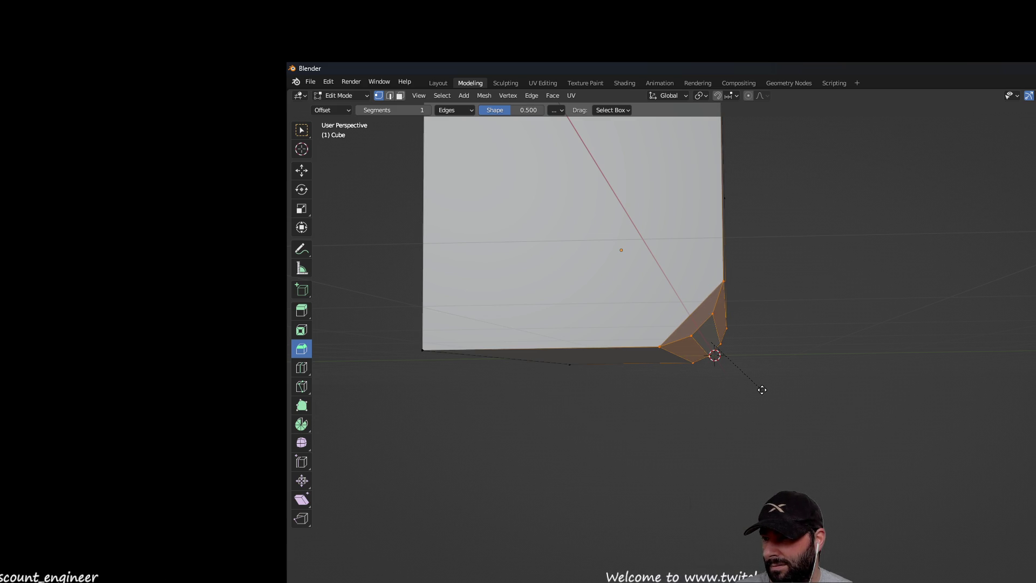
mouse_move(869, 437)
middle_down()
mouse_move(701, 444)
mouse_move(633, 435)
mouse_move(627, 444)
mouse_move(845, 454)
mouse_move(819, 419)
mouse_move(853, 406)
middle_up()
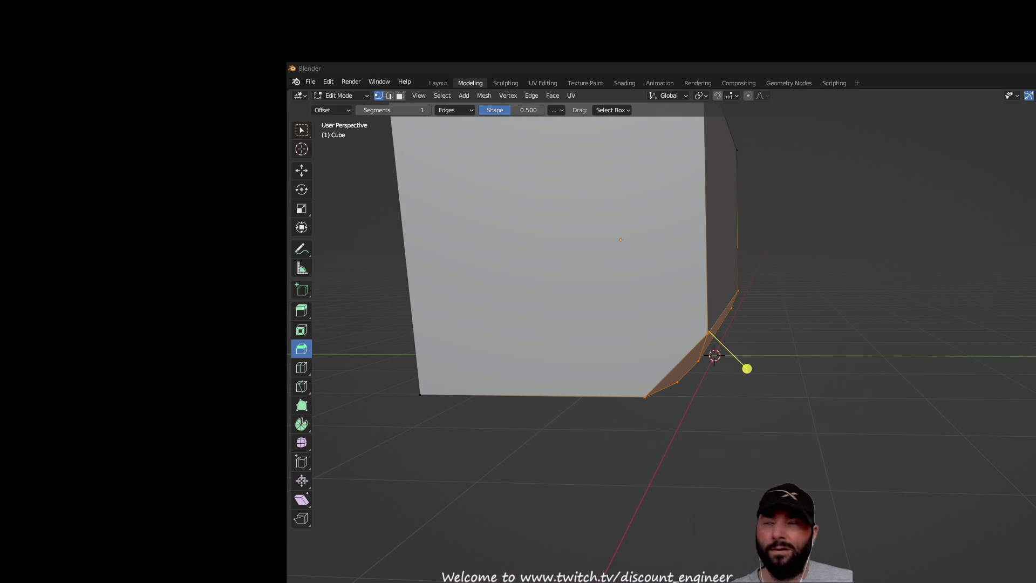
click(329, 82)
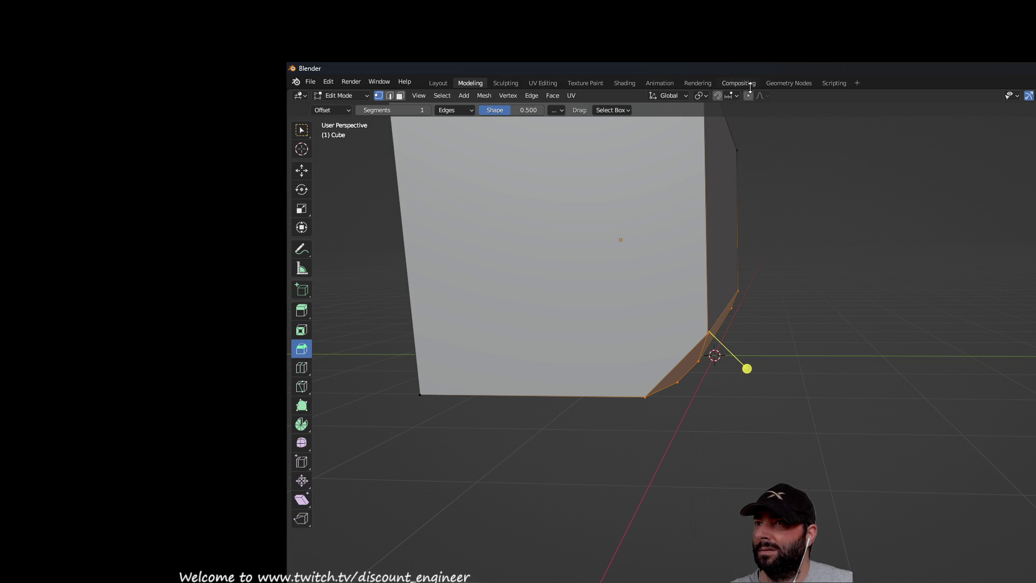
mouse_move(805, 303)
middle_down()
mouse_move(810, 317)
mouse_move(816, 267)
mouse_move(807, 265)
middle_up()
key(ctrl+z)
scroll(816, 267, down, 3)
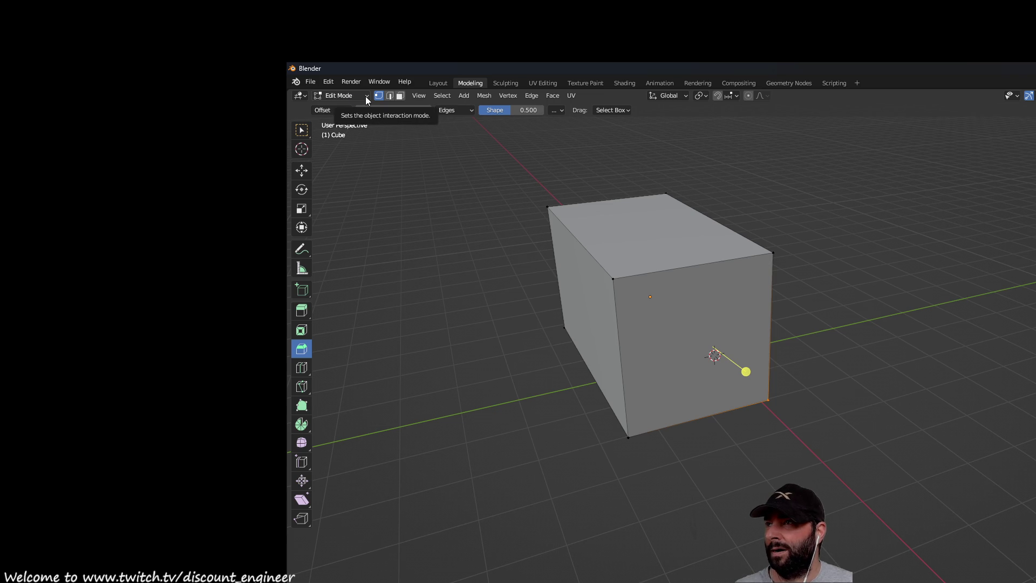
click(367, 96)
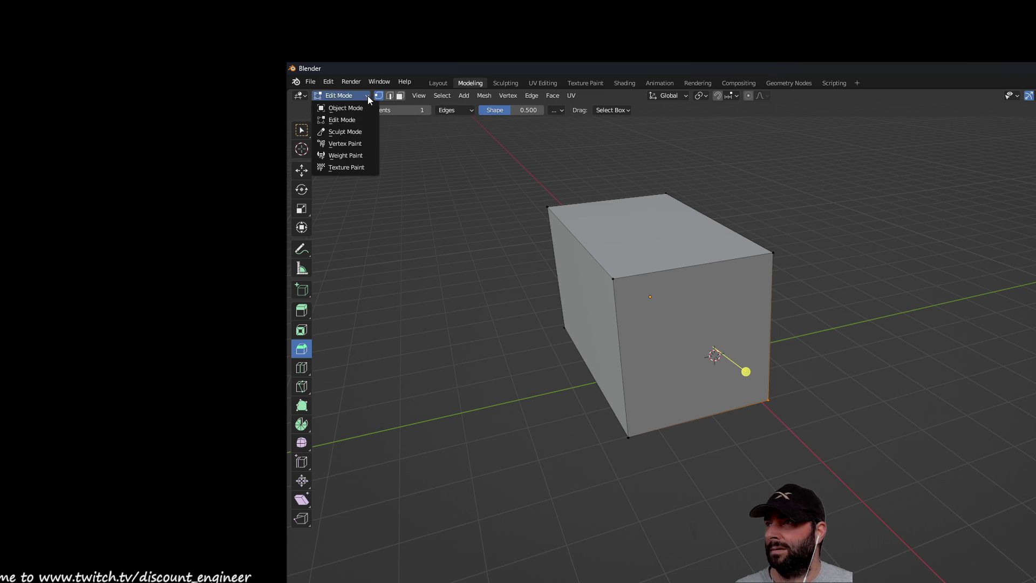
click(347, 118)
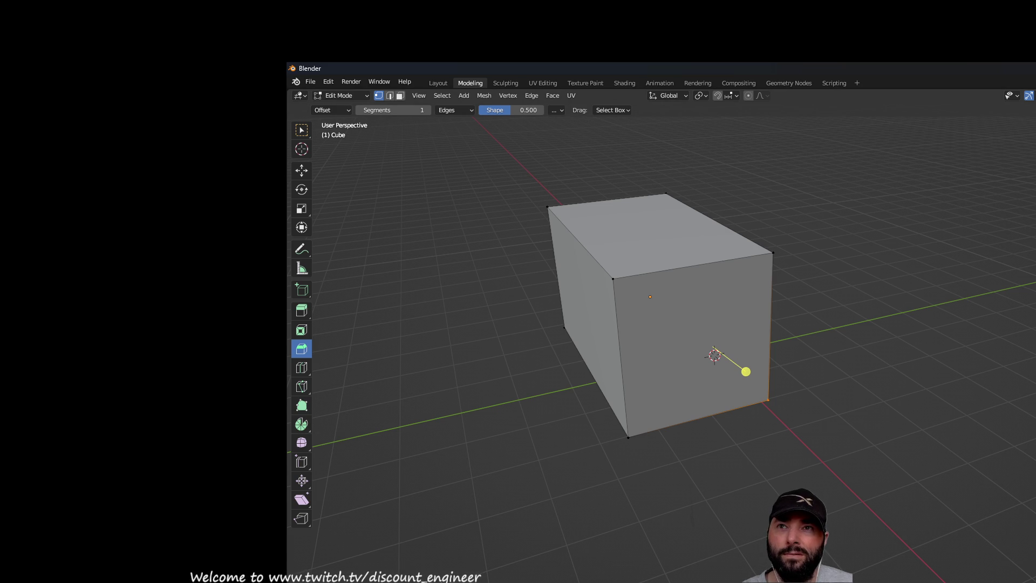
Step: Clear the bevel selection and pick corner vertices of the cube from several angles
drag(746, 372, 745, 368)
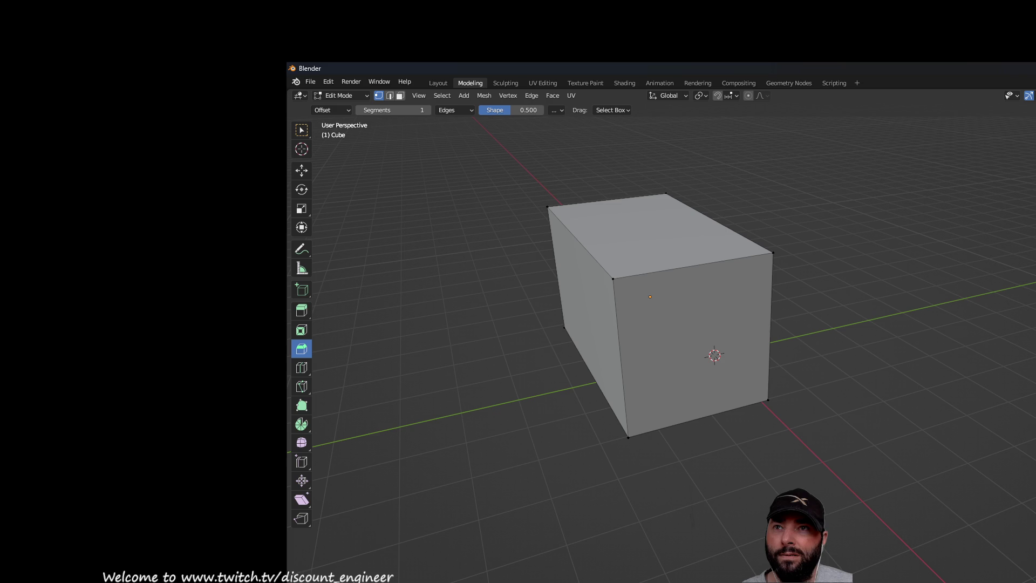
mouse_move(988, 237)
middle_down()
mouse_move(951, 204)
mouse_move(974, 202)
mouse_move(661, 204)
mouse_move(720, 184)
mouse_move(864, 200)
mouse_move(998, 179)
middle_up()
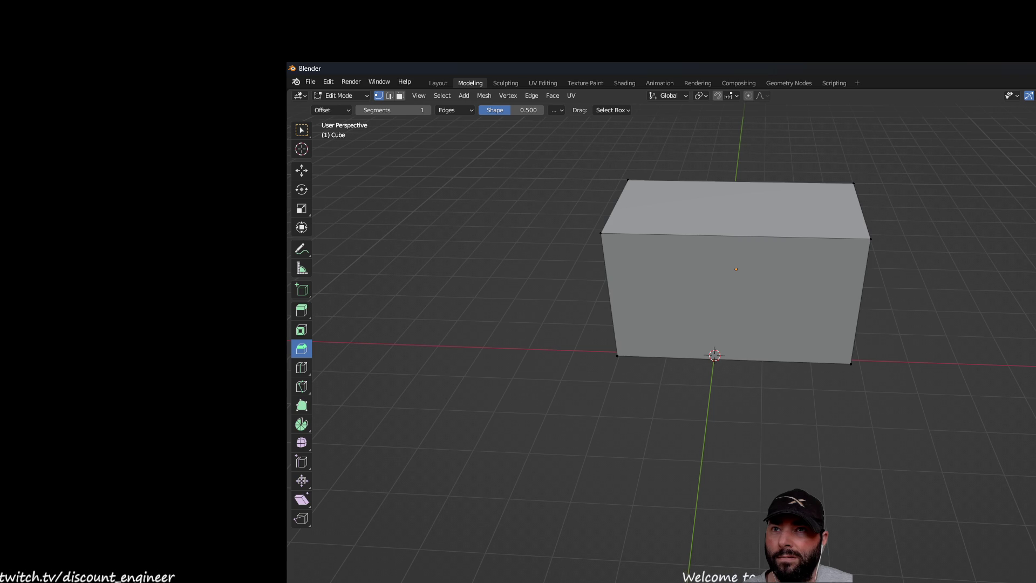
mouse_move(986, 266)
middle_down()
mouse_move(909, 234)
mouse_move(799, 232)
middle_up()
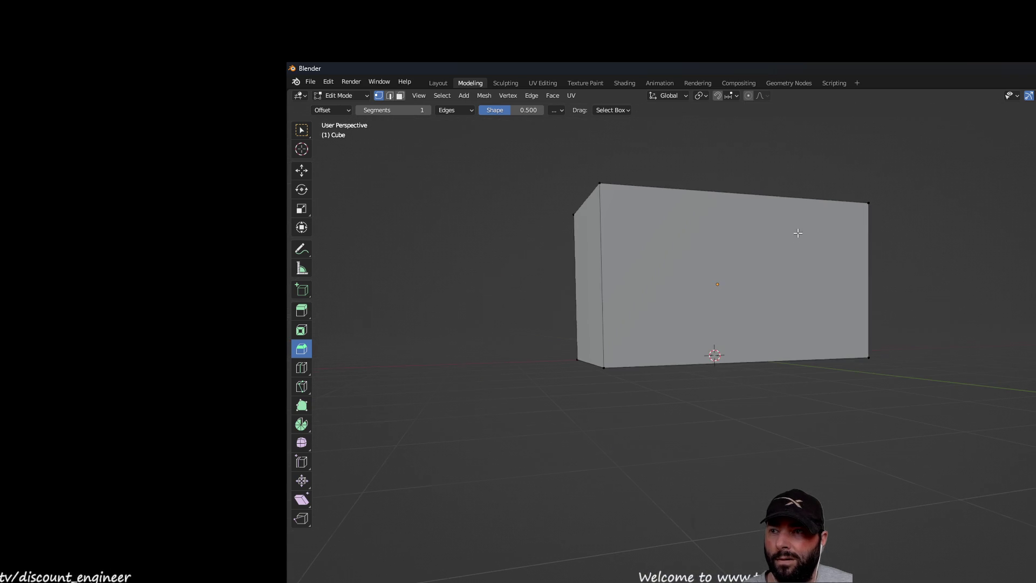
click(605, 368)
middle_drag(809, 390, 744, 360)
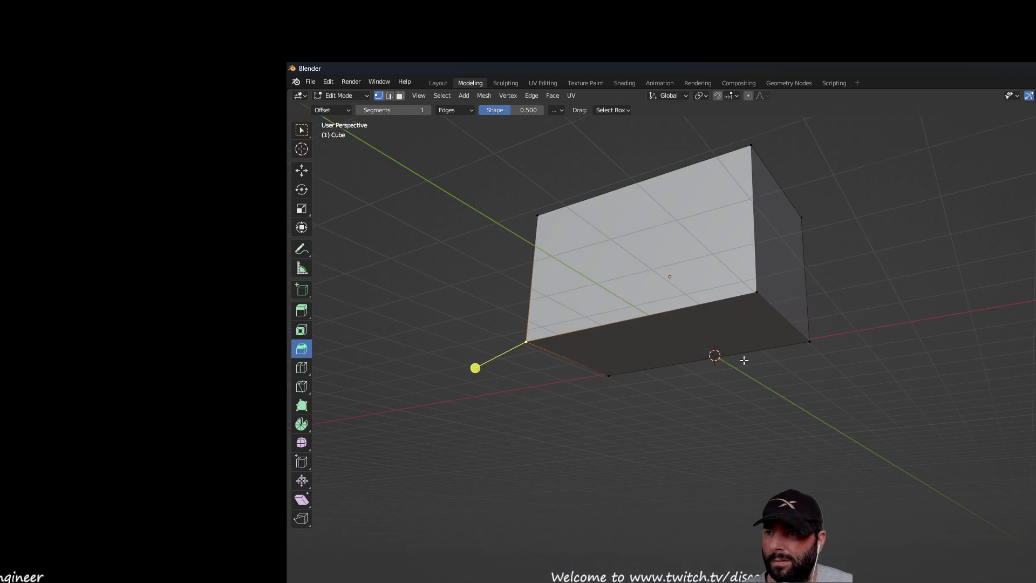
click(758, 292)
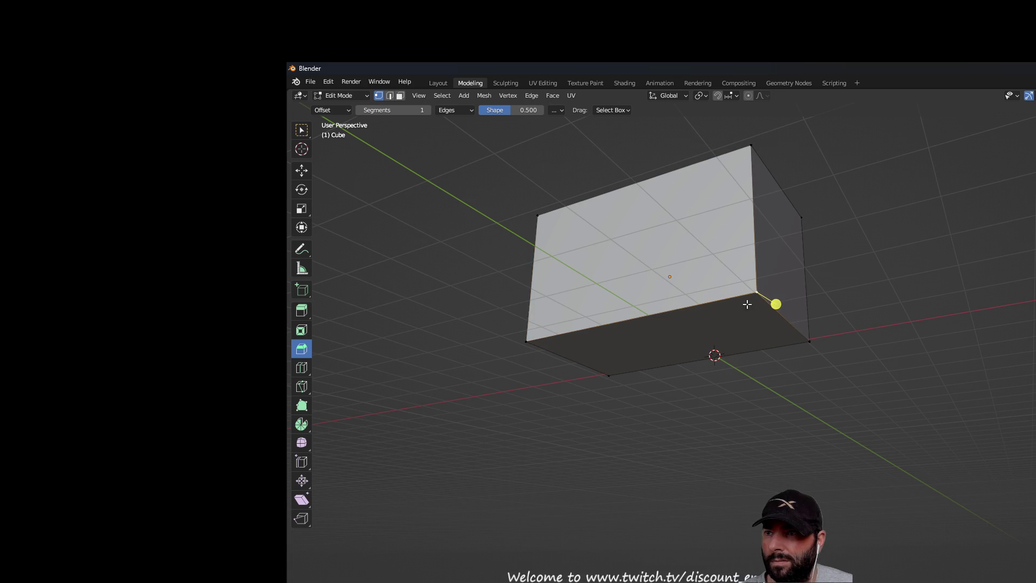
middle_drag(747, 303, 730, 367)
key(alt+a)
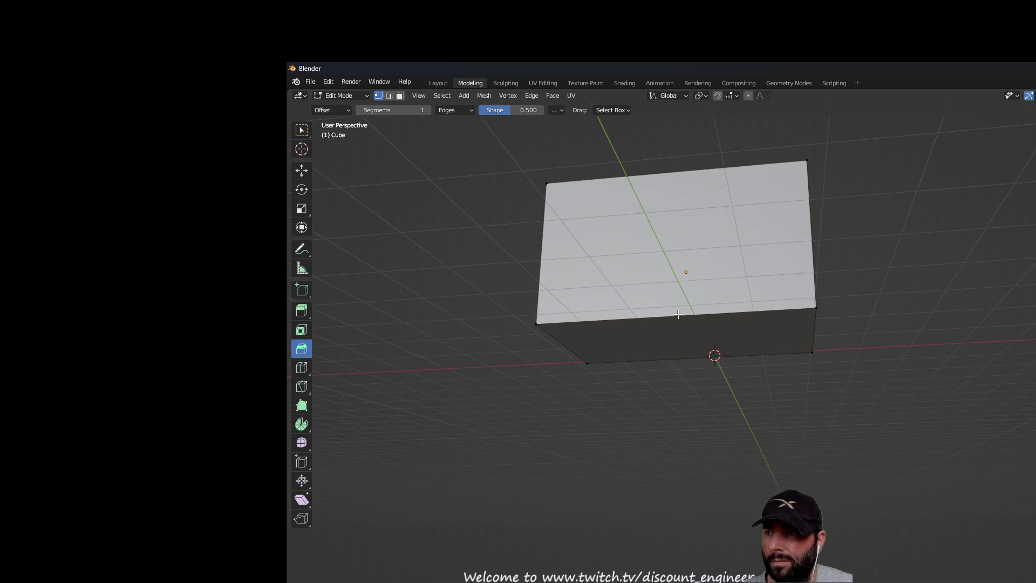
middle_drag(625, 342, 762, 369)
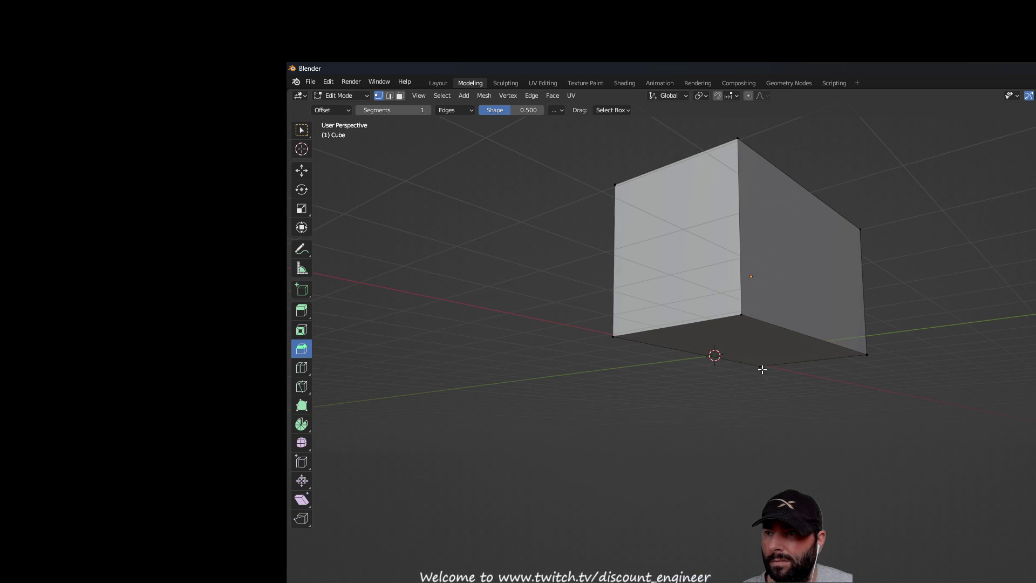
click(742, 315)
mouse_move(858, 358)
middle_down()
mouse_move(815, 371)
mouse_move(830, 367)
middle_up()
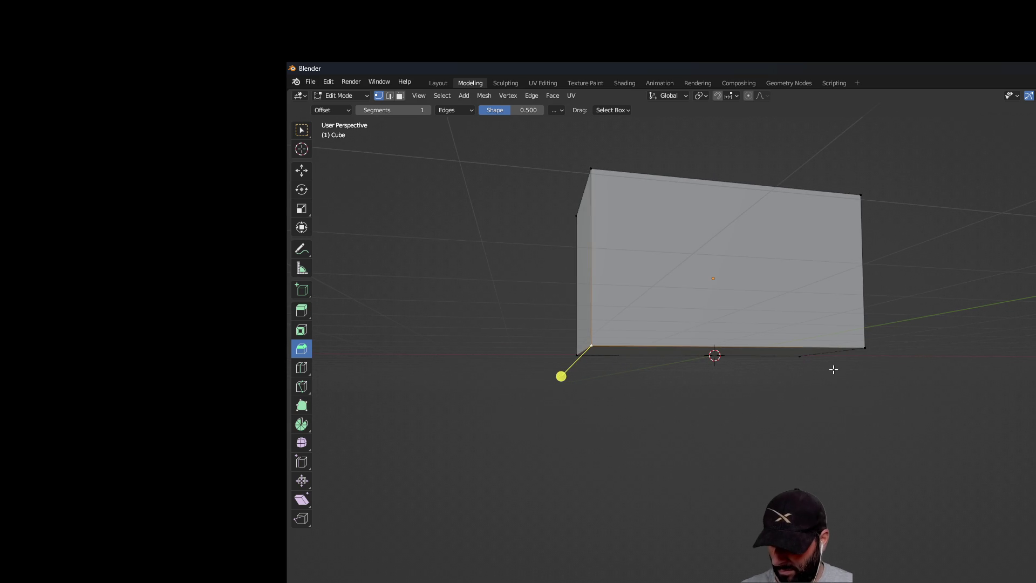
mouse_move(864, 348)
middle_down()
mouse_move(770, 421)
mouse_move(777, 411)
middle_up()
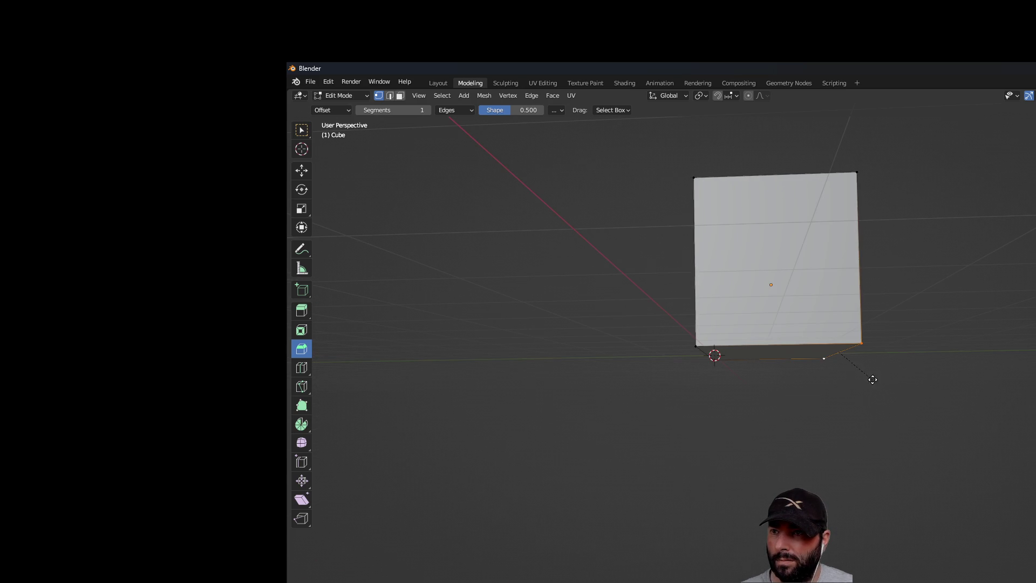
mouse_move(904, 408)
middle_down()
mouse_move(882, 390)
mouse_move(657, 391)
mouse_move(895, 396)
mouse_move(928, 411)
middle_up()
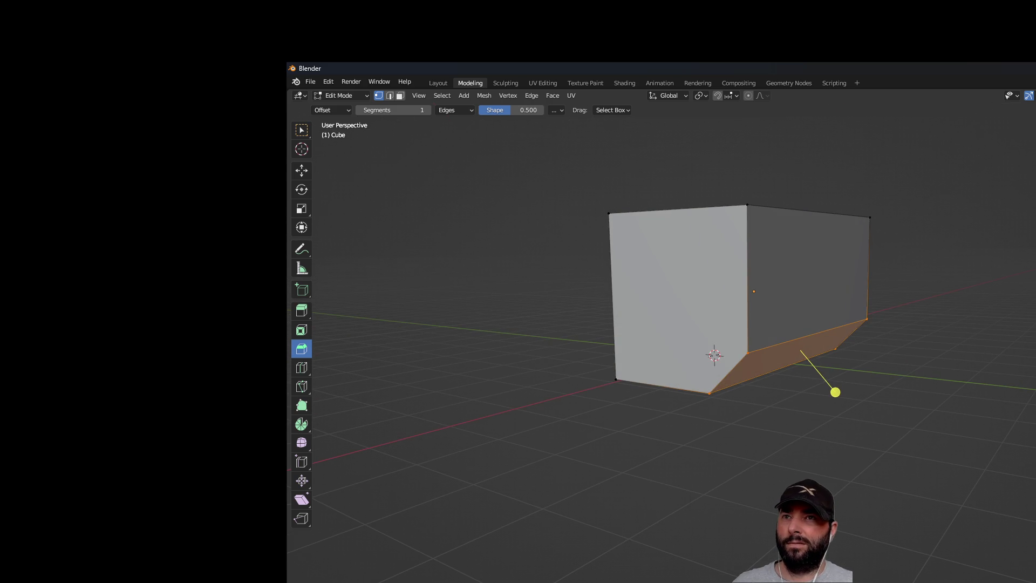
mouse_move(926, 325)
middle_down()
mouse_move(958, 308)
mouse_move(933, 365)
middle_up()
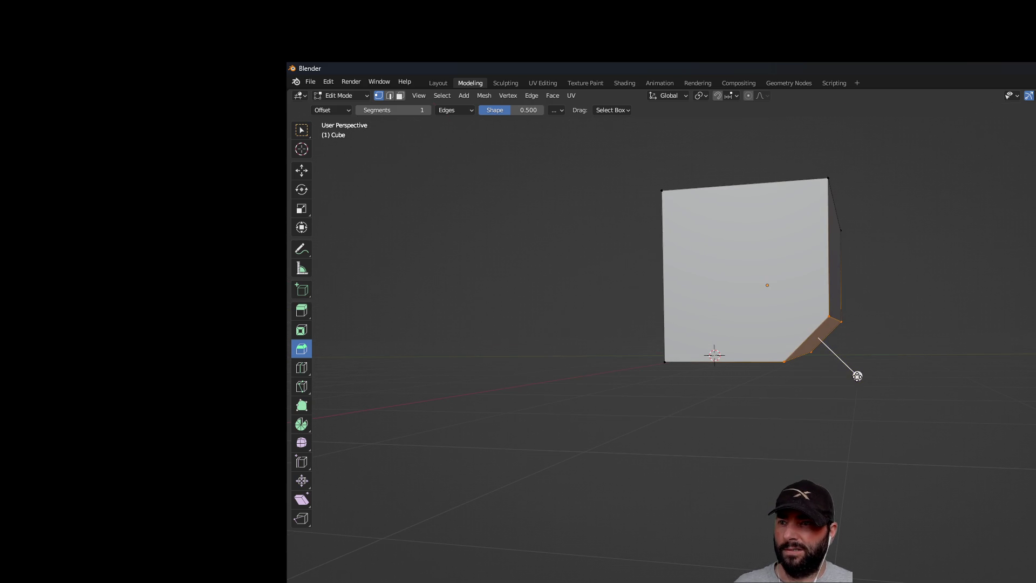
Step: Widen and narrow the bevel on the lower-right corner and bottom edge, then undo it
drag(873, 386, 883, 392)
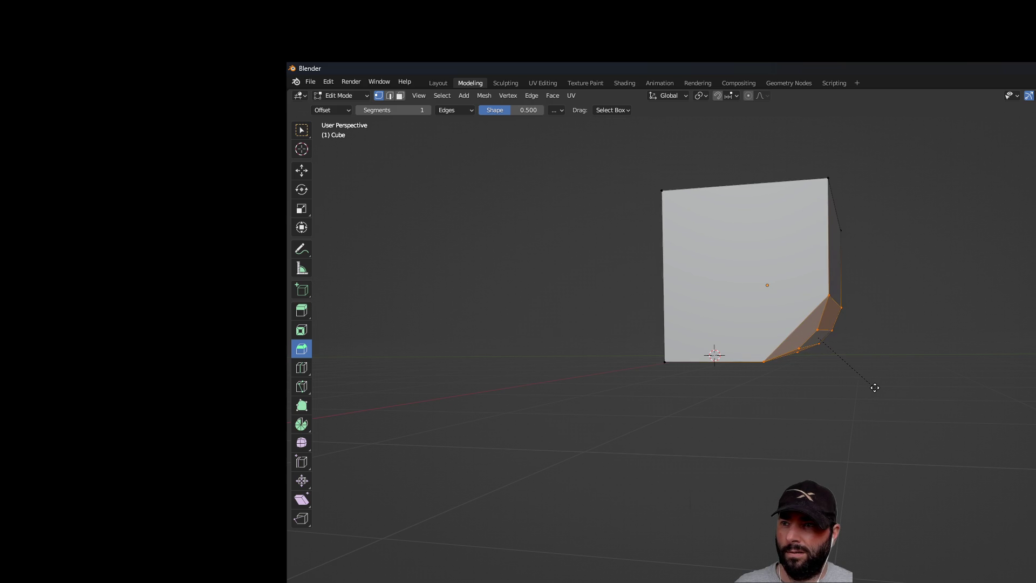
drag(874, 386, 916, 400)
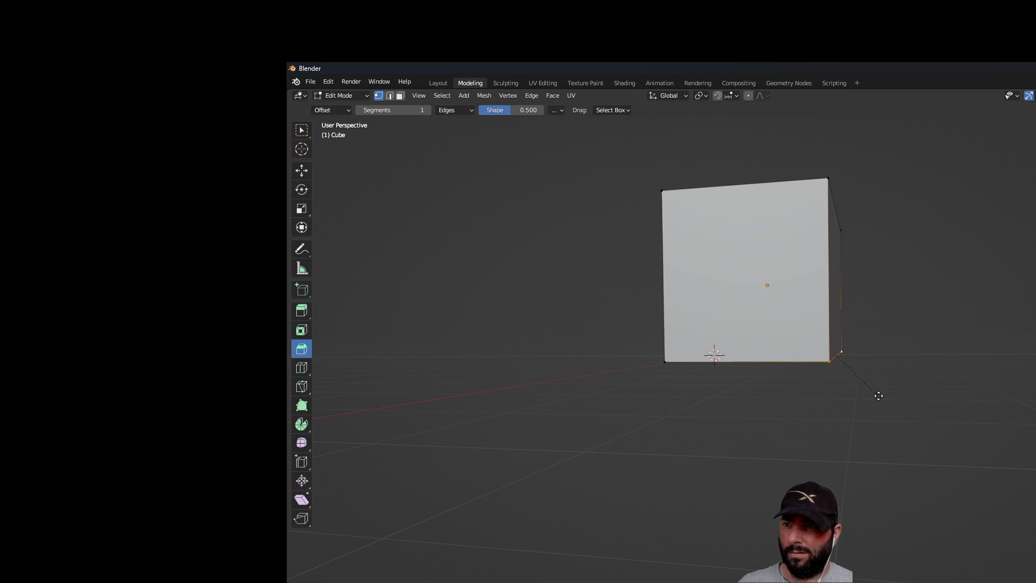
mouse_move(964, 390)
middle_down()
mouse_move(794, 380)
mouse_move(850, 381)
middle_up()
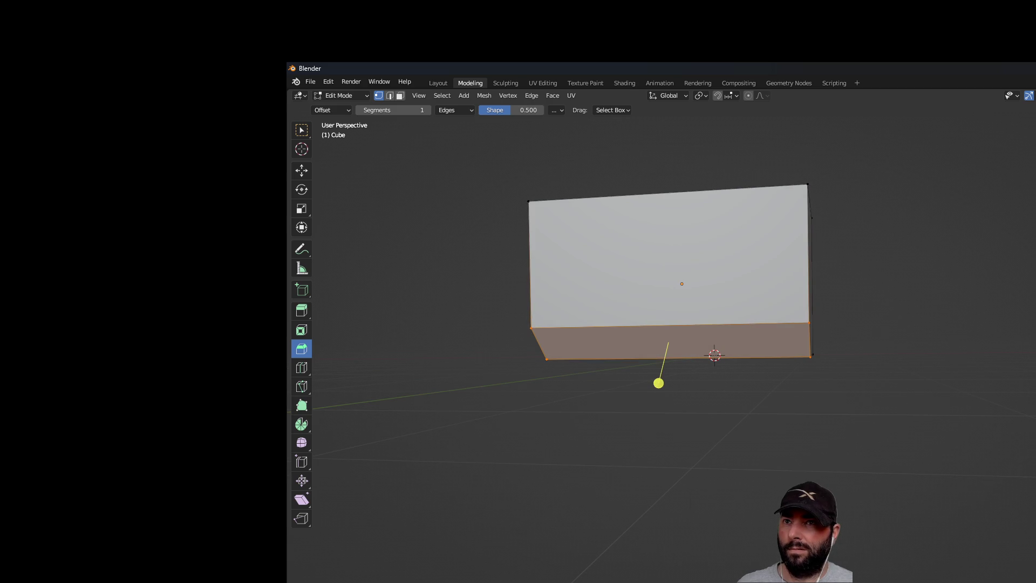
mouse_move(817, 289)
middle_down()
mouse_move(916, 347)
mouse_move(893, 376)
middle_up()
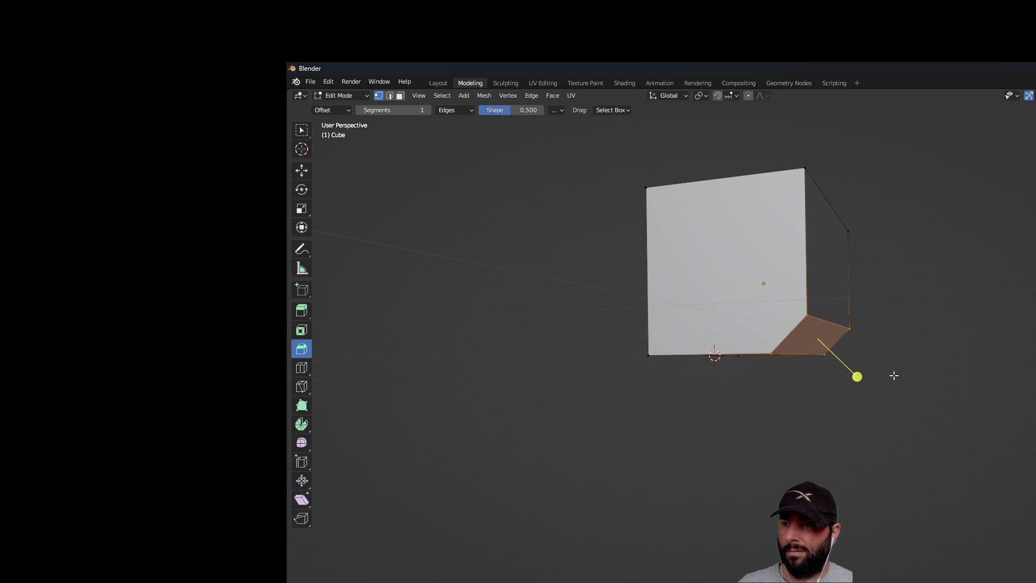
scroll(856, 374, down, 1)
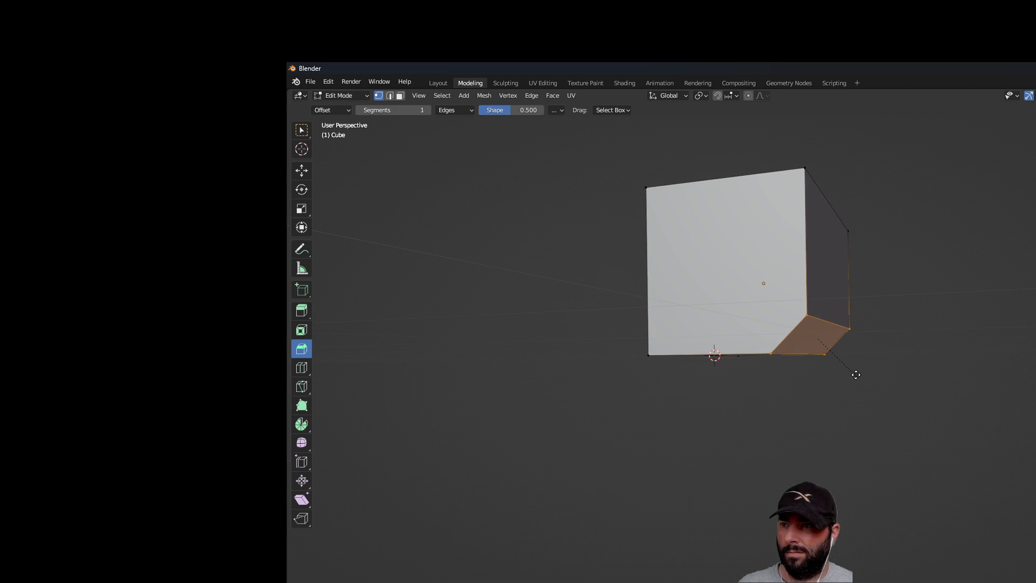
drag(879, 399, 881, 400)
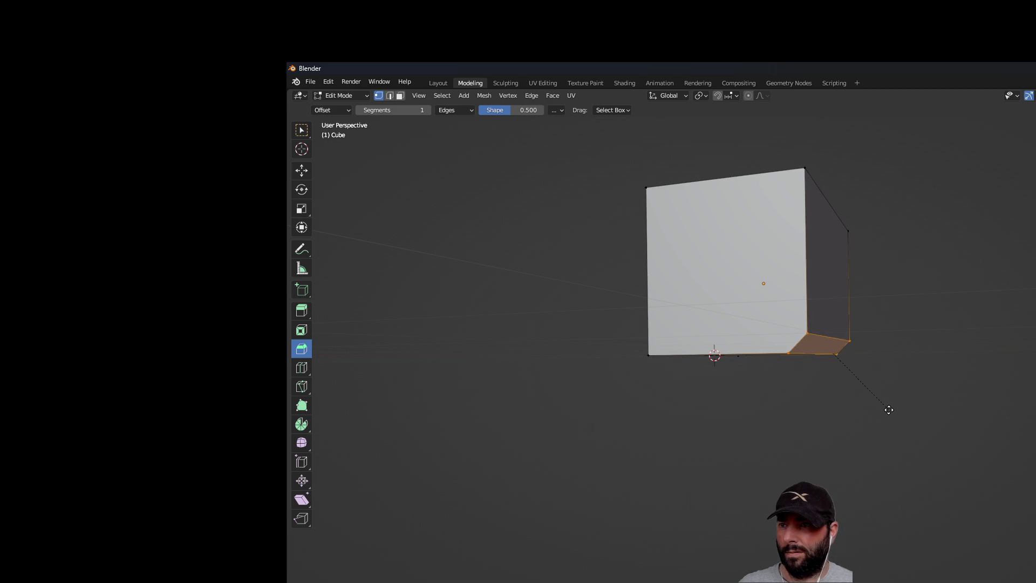
drag(900, 424, 911, 434)
mouse_move(904, 427)
middle_down()
mouse_move(821, 419)
mouse_move(874, 342)
mouse_move(812, 405)
mouse_move(675, 433)
mouse_move(718, 424)
middle_up()
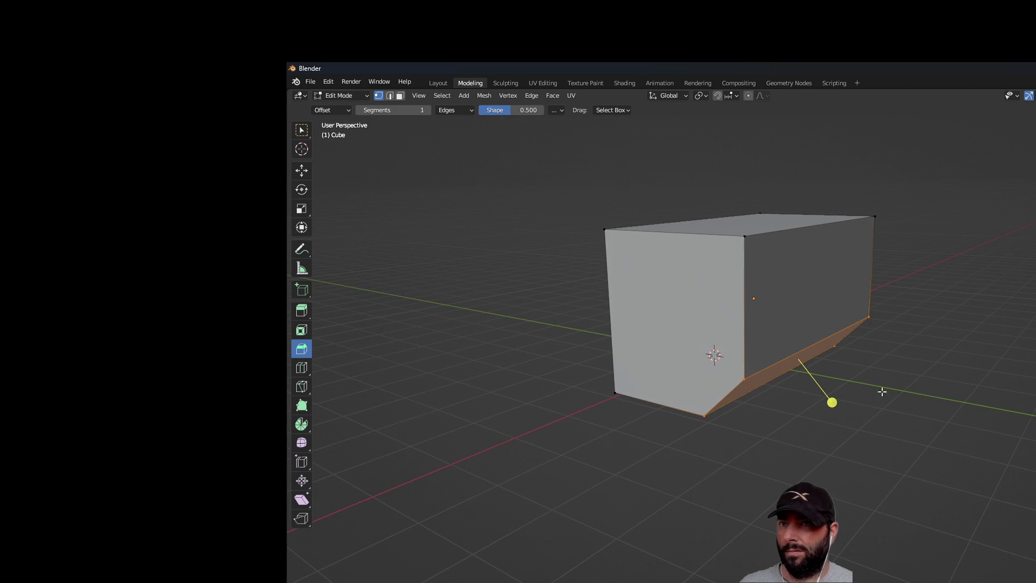
mouse_move(832, 405)
mouse_down()
mouse_move(847, 426)
mouse_move(842, 411)
mouse_up()
key(ctrl+z)
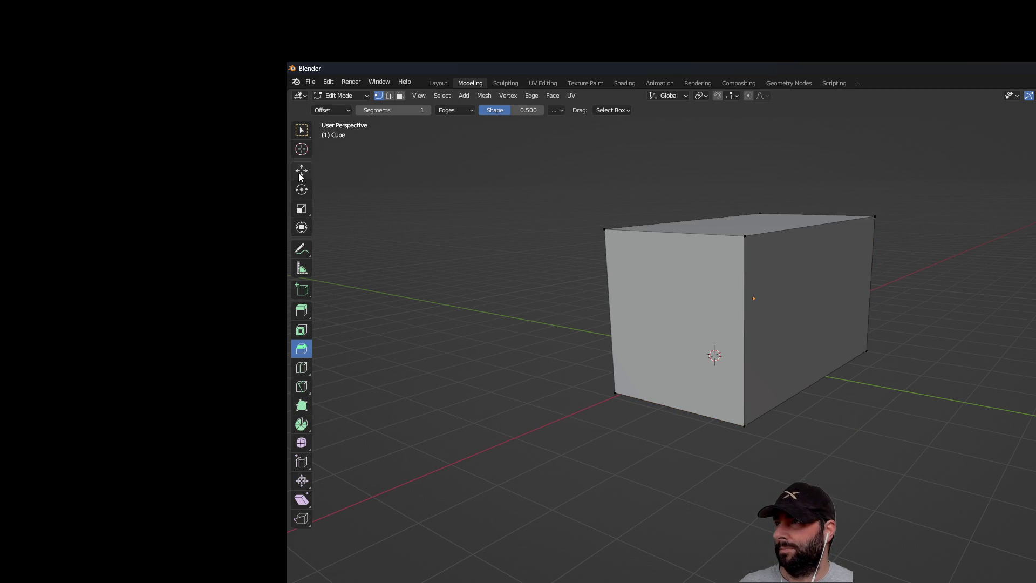
Step: Box-select the entire cube mesh, then select only its bottom front edge
click(301, 132)
scroll(583, 206, down, 2)
drag(571, 185, 873, 431)
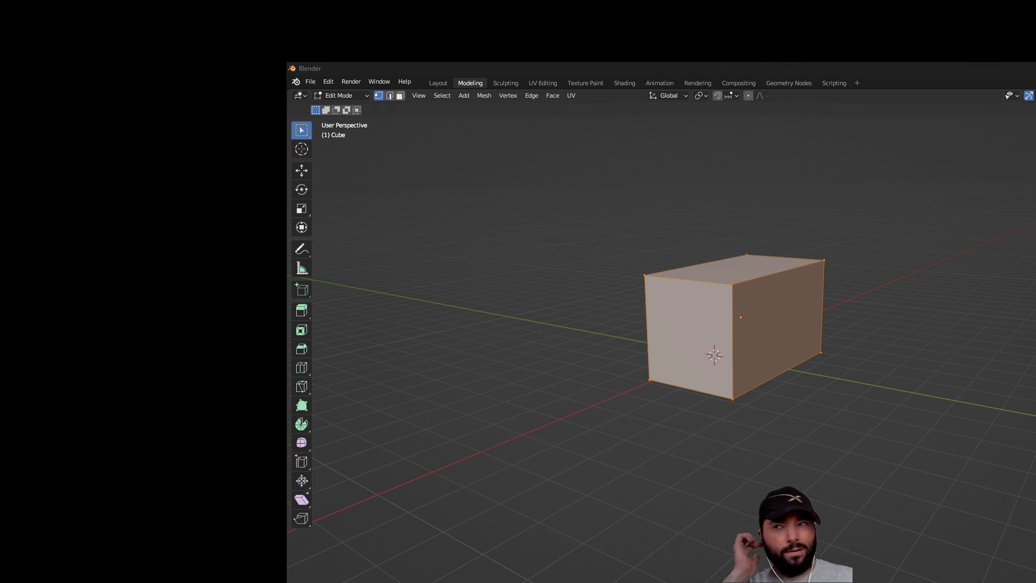
mouse_move(803, 412)
middle_down()
mouse_move(794, 386)
mouse_move(784, 398)
mouse_move(840, 428)
mouse_move(800, 400)
mouse_move(760, 345)
middle_up()
click(761, 349)
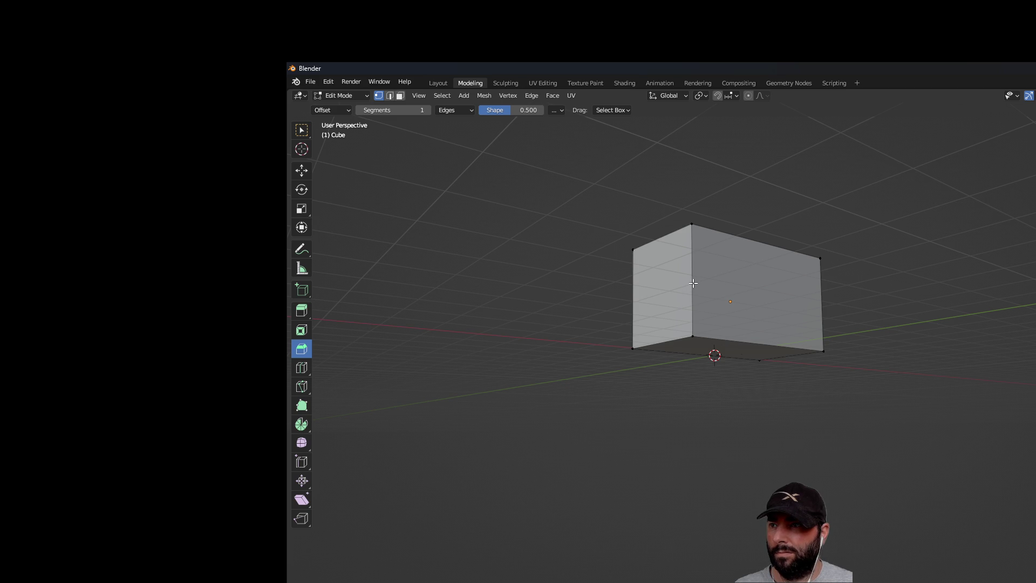
Step: Zoom in on the cube, undo the trial bevel, and deselect everything with Alt+A
mouse_move(753, 342)
middle_down()
mouse_move(819, 400)
mouse_move(868, 389)
middle_up()
scroll(832, 376, up, 3)
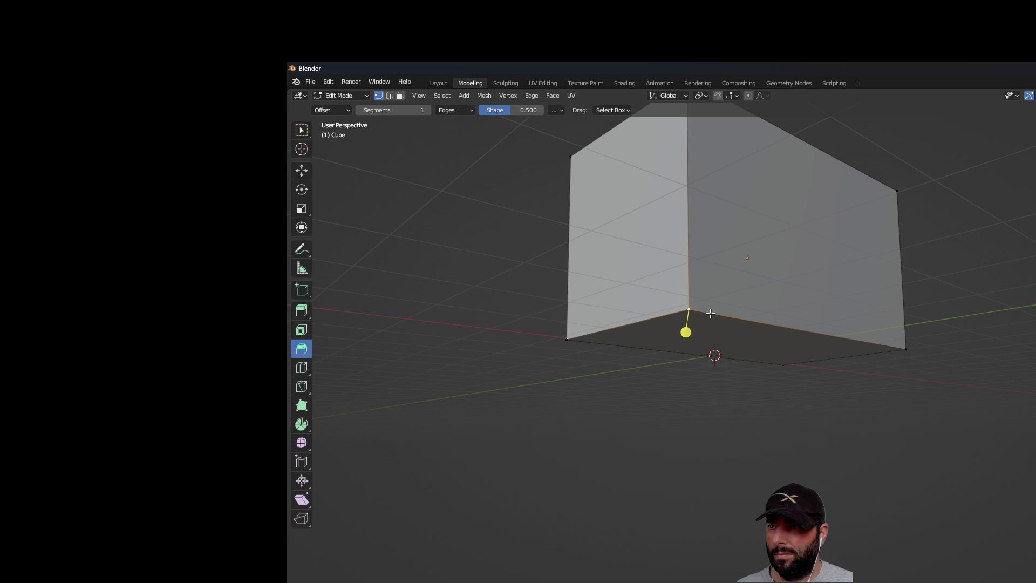
mouse_move(711, 313)
middle_down()
mouse_move(799, 335)
mouse_move(865, 335)
mouse_move(914, 407)
mouse_move(918, 396)
mouse_move(907, 391)
middle_up()
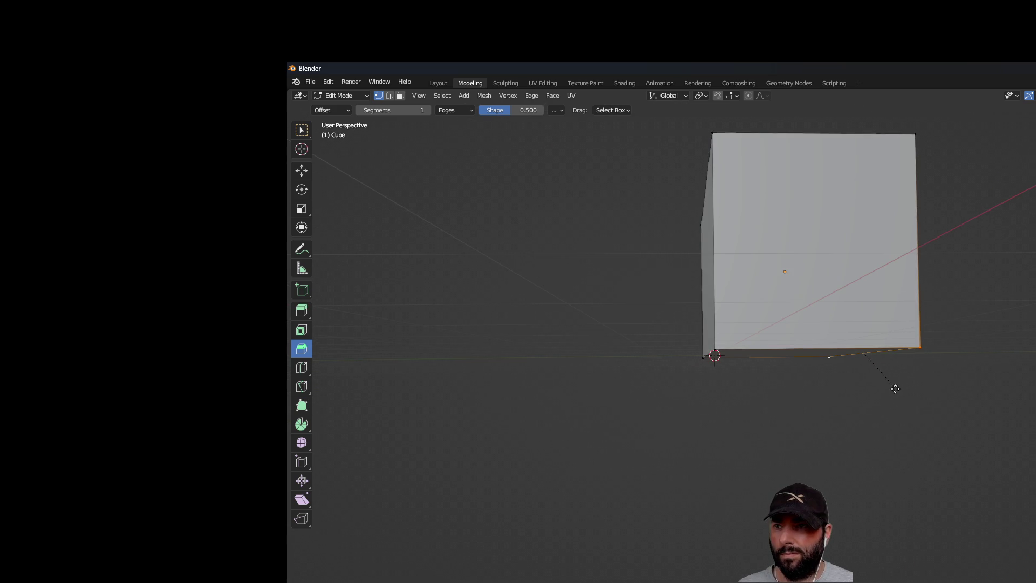
mouse_move(959, 384)
middle_down()
mouse_move(804, 412)
mouse_move(817, 470)
mouse_move(851, 362)
mouse_move(889, 400)
middle_up()
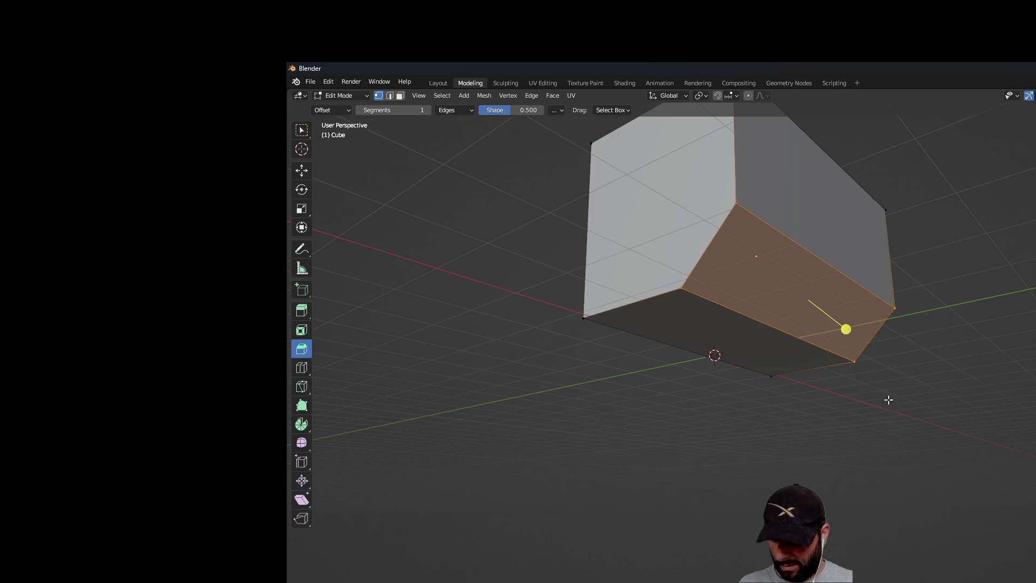
key(ctrl+z)
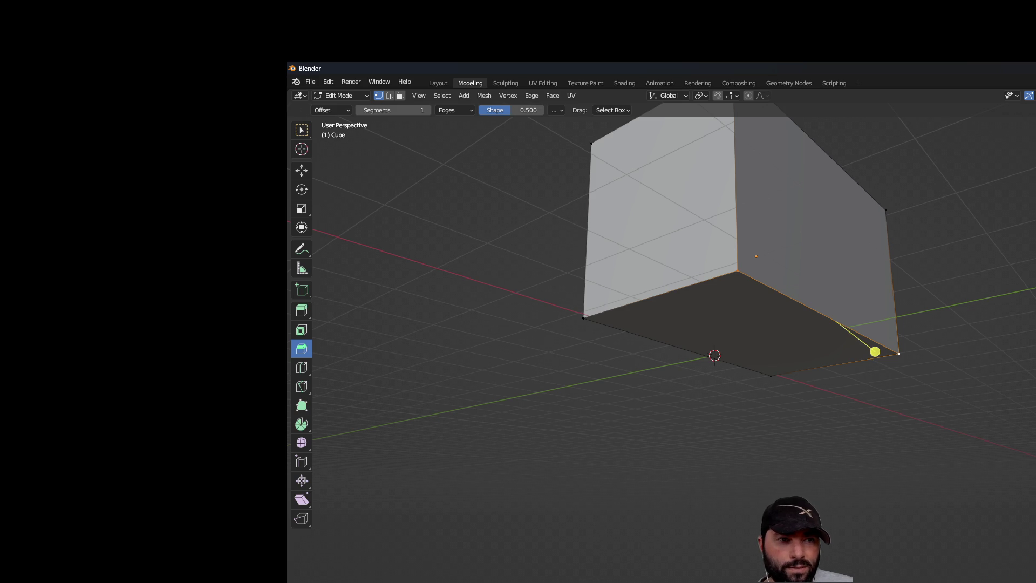
middle_drag(1034, 259, 1031, 270)
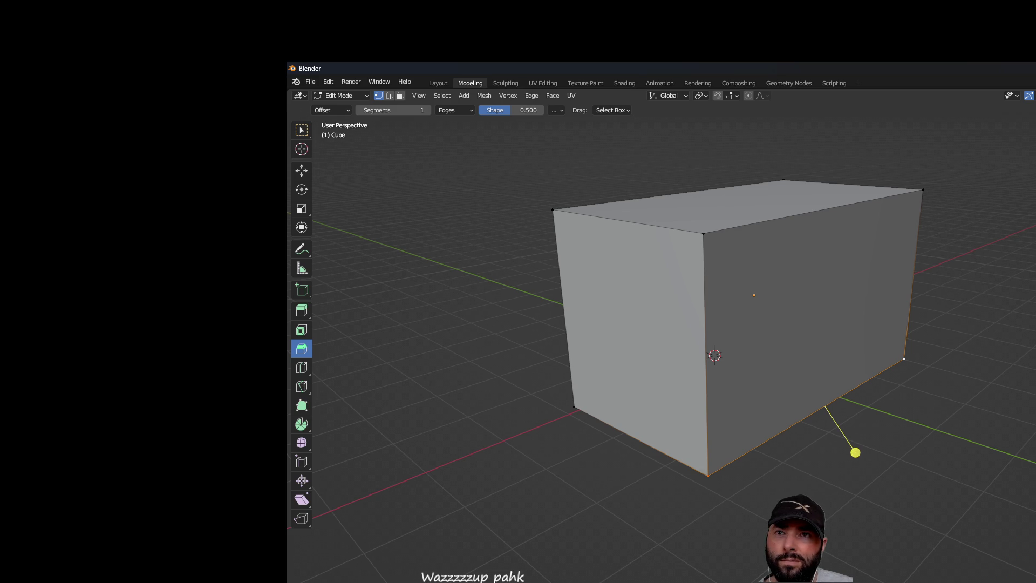
key(alt+a)
middle_drag(1019, 296, 1032, 282)
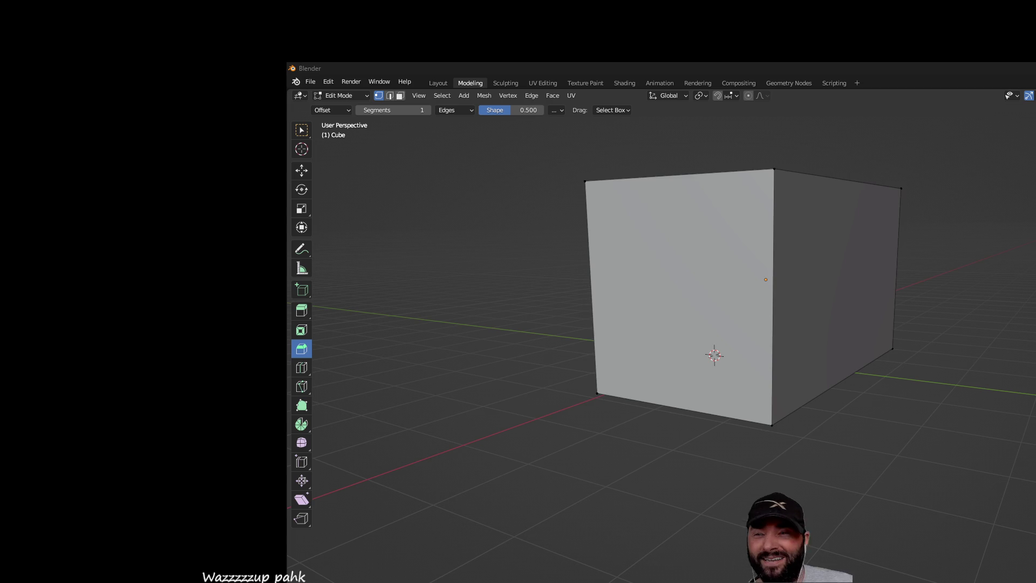
Step: Undo once more to shrink the cube, then orbit and zoom out to an above-front view
key(ctrl+z)
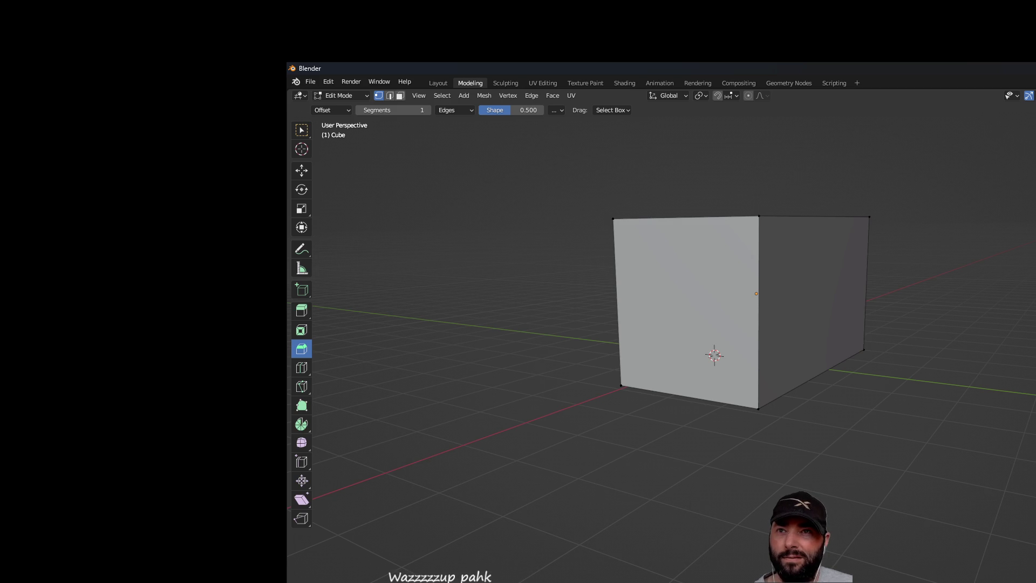
mouse_move(648, 270)
middle_down()
mouse_move(669, 334)
mouse_move(1033, 192)
middle_up()
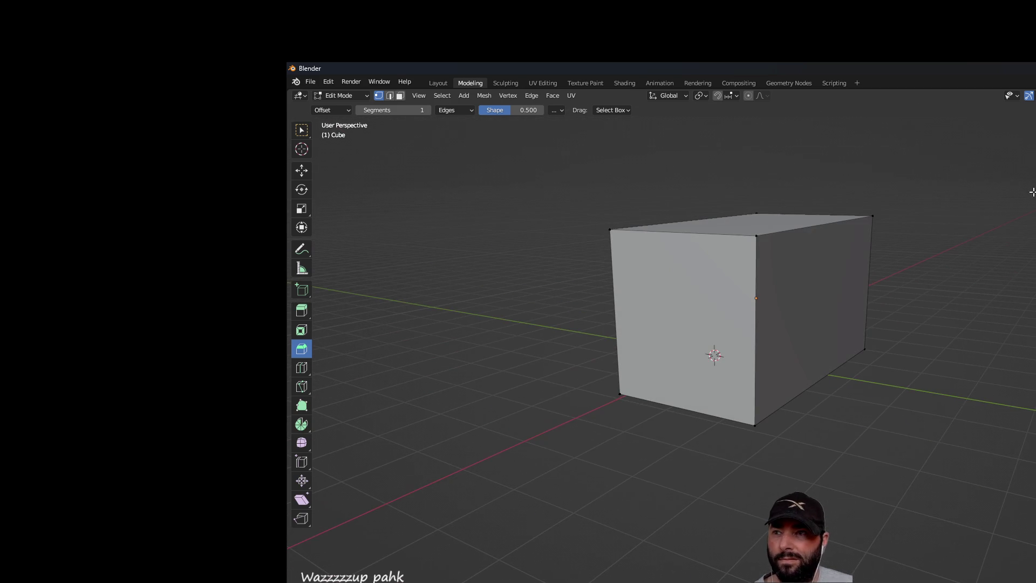
mouse_move(969, 261)
middle_down()
mouse_move(898, 314)
mouse_move(988, 365)
mouse_move(995, 250)
mouse_move(992, 286)
middle_up()
scroll(982, 288, down, 4)
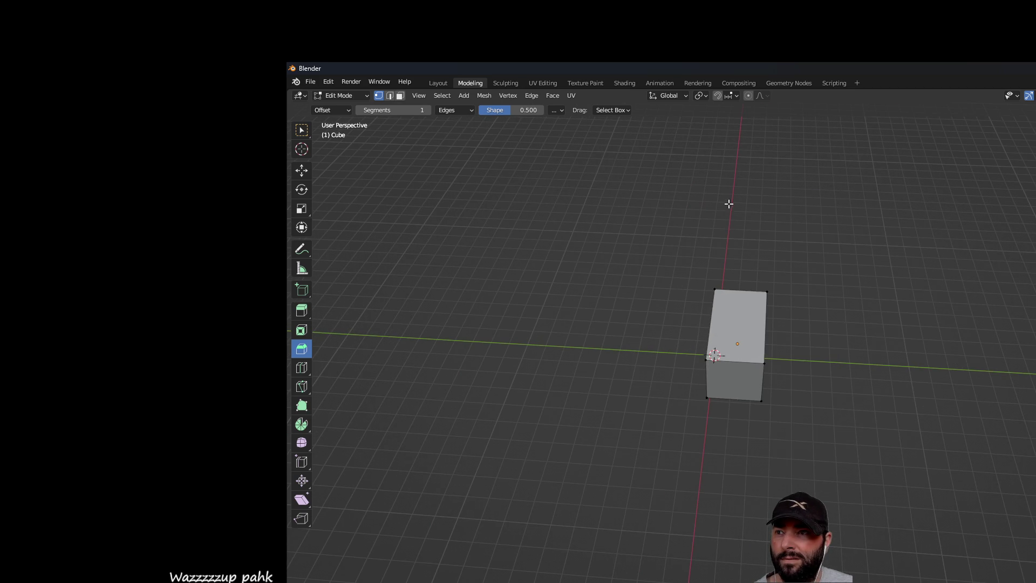
mouse_move(734, 192)
middle_down()
mouse_move(819, 192)
mouse_move(703, 200)
middle_up()
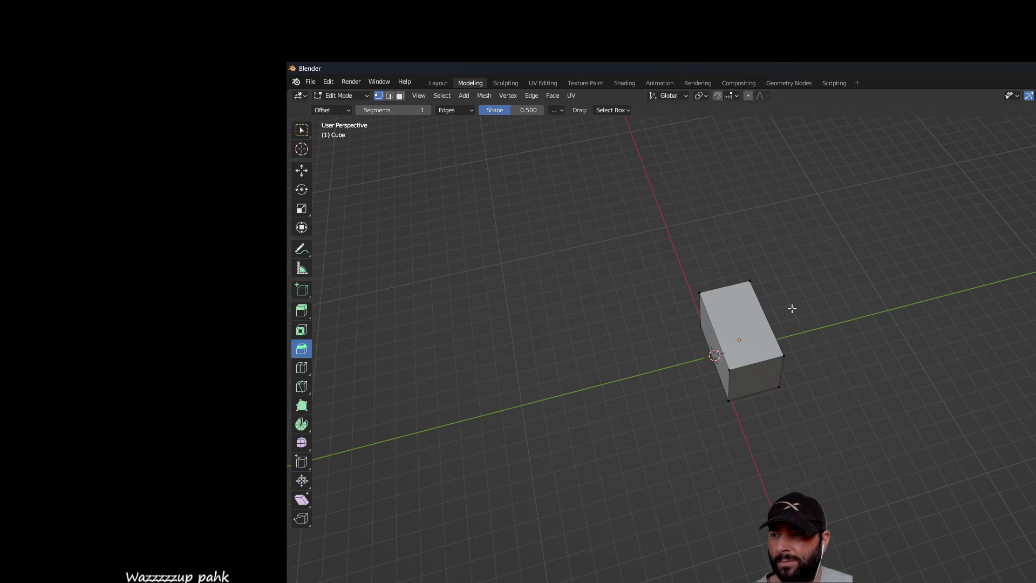
middle_drag(863, 322, 837, 301)
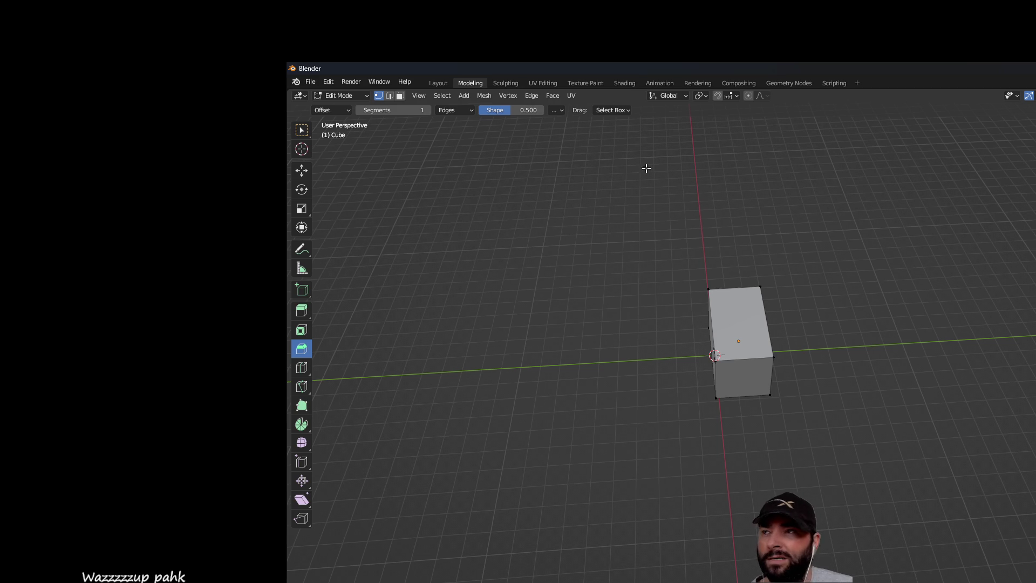
click(302, 131)
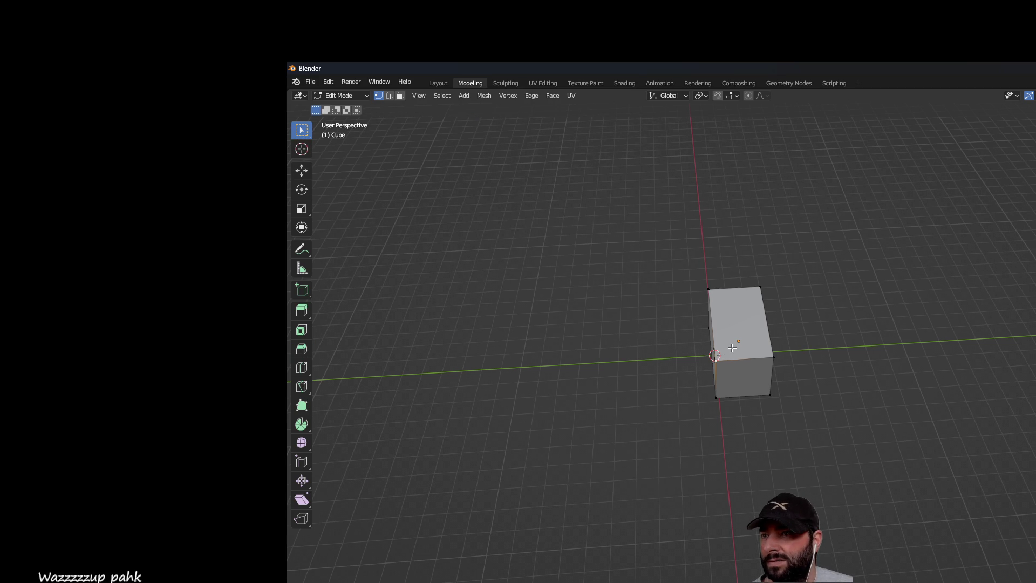
key(a)
key(s)
key(Escape)
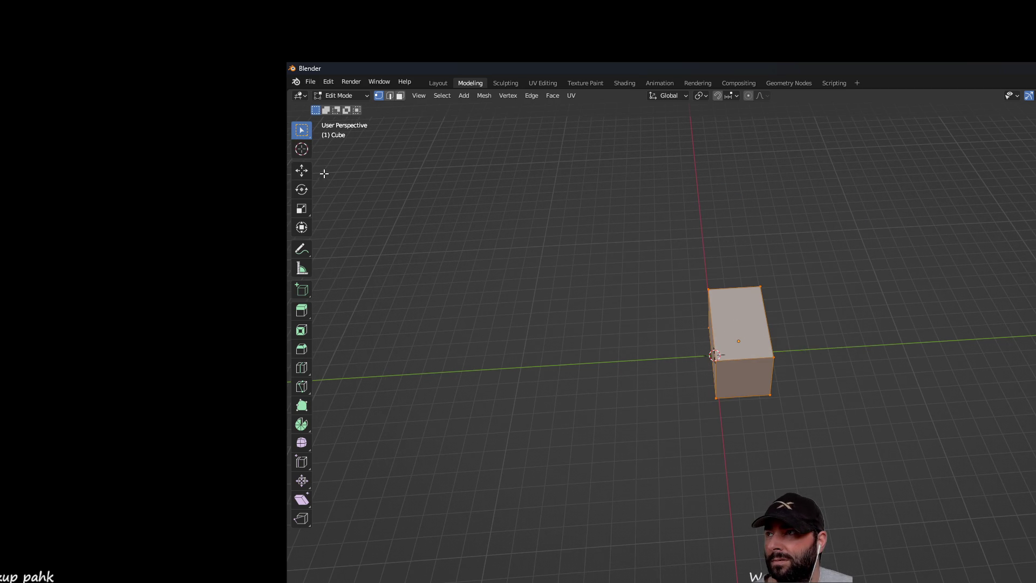
click(302, 170)
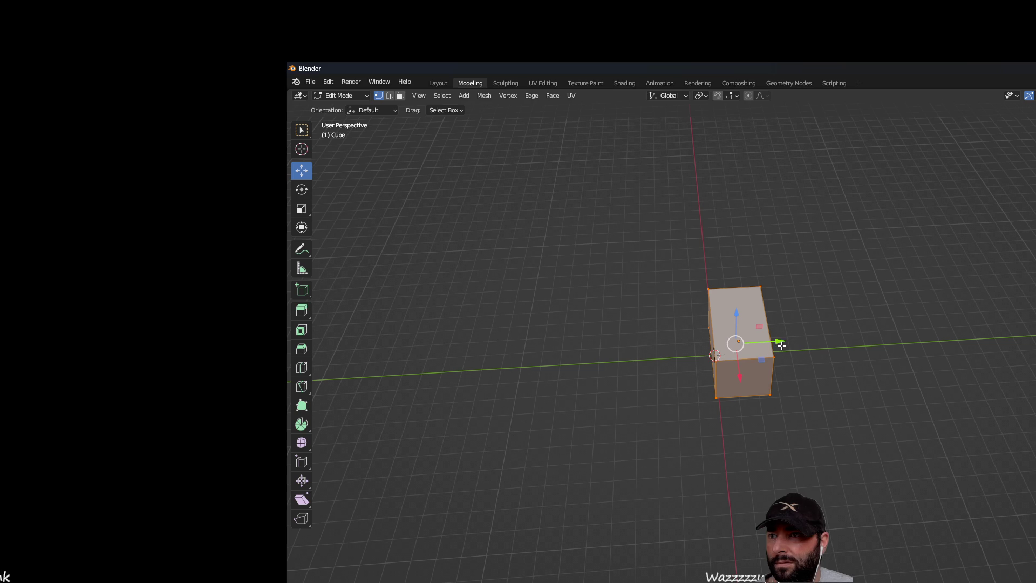
drag(780, 341, 753, 344)
mouse_move(767, 367)
middle_down()
mouse_move(842, 442)
mouse_move(1009, 423)
mouse_move(859, 484)
middle_up()
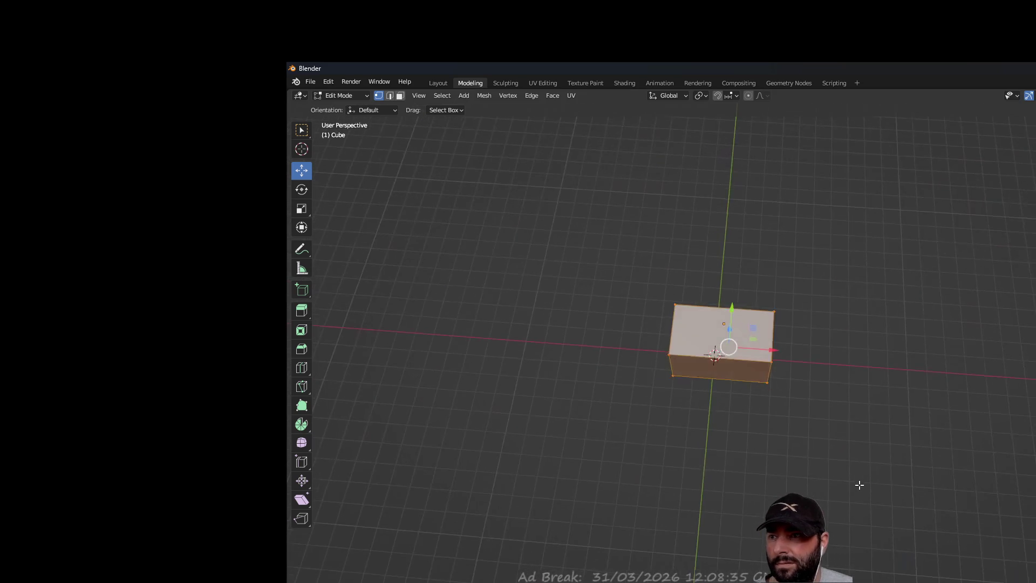
drag(731, 310, 729, 311)
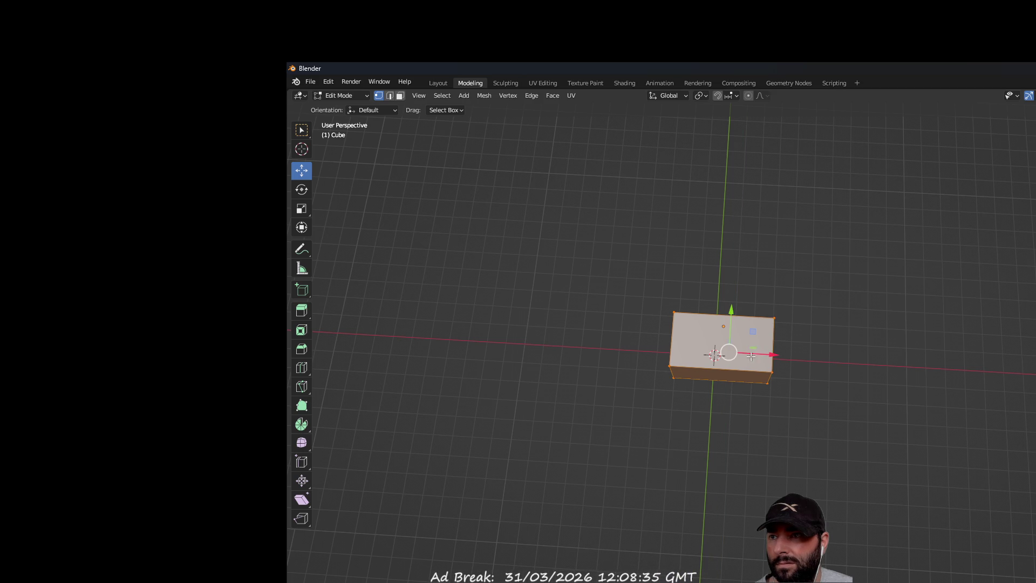
drag(769, 354, 783, 354)
click(784, 418)
key(ctrl+z)
click(786, 330)
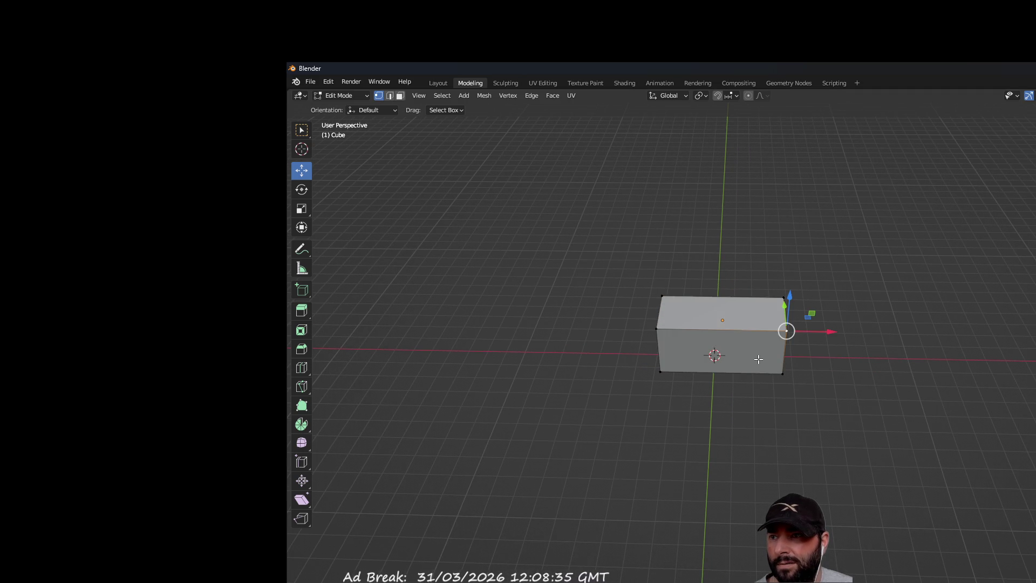
drag(831, 331, 877, 337)
mouse_move(876, 337)
middle_down()
mouse_move(838, 379)
mouse_move(810, 351)
mouse_move(973, 400)
mouse_move(990, 363)
mouse_move(916, 460)
mouse_move(767, 390)
middle_up()
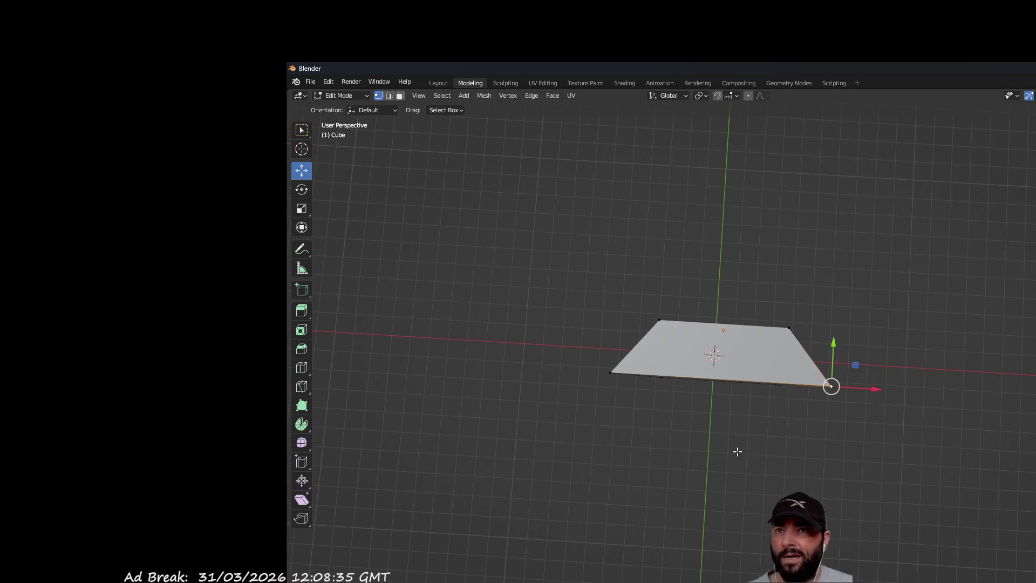
middle_drag(973, 306, 956, 230)
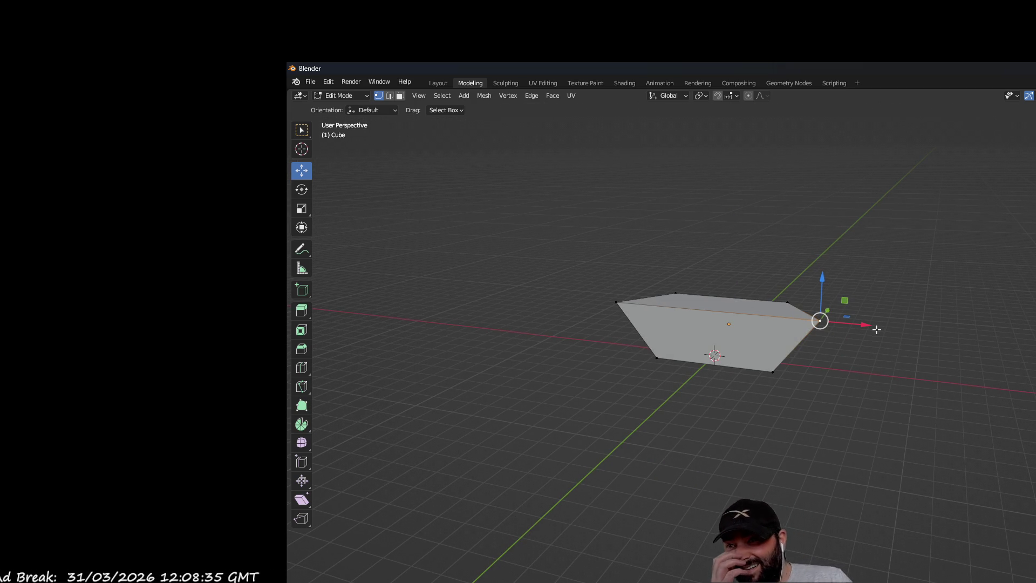
mouse_move(870, 344)
middle_down()
mouse_move(875, 299)
mouse_move(807, 347)
mouse_move(782, 283)
middle_up()
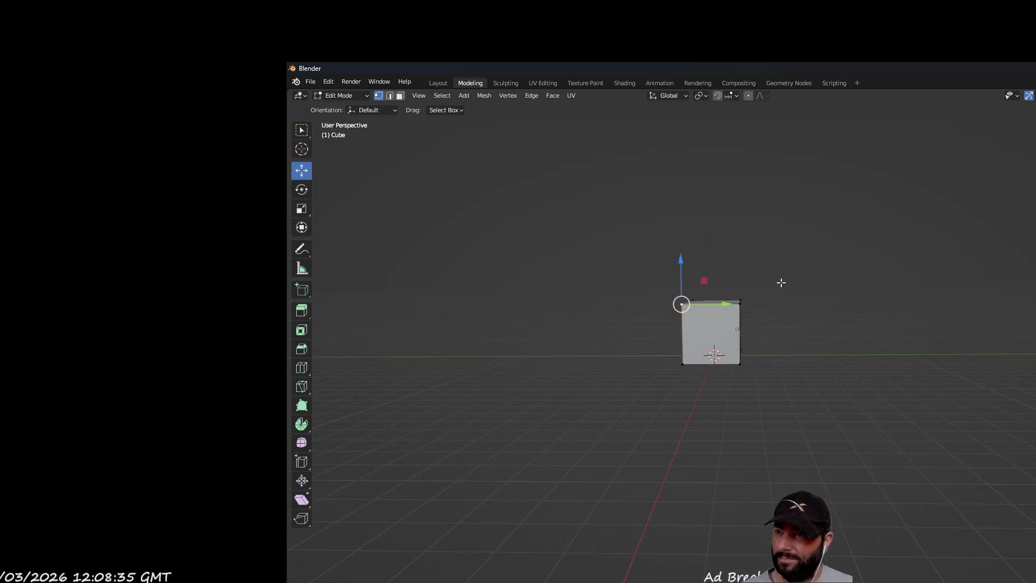
scroll(745, 393, up, 5)
mouse_move(745, 394)
middle_down()
mouse_move(846, 279)
mouse_move(870, 278)
mouse_move(885, 335)
middle_up()
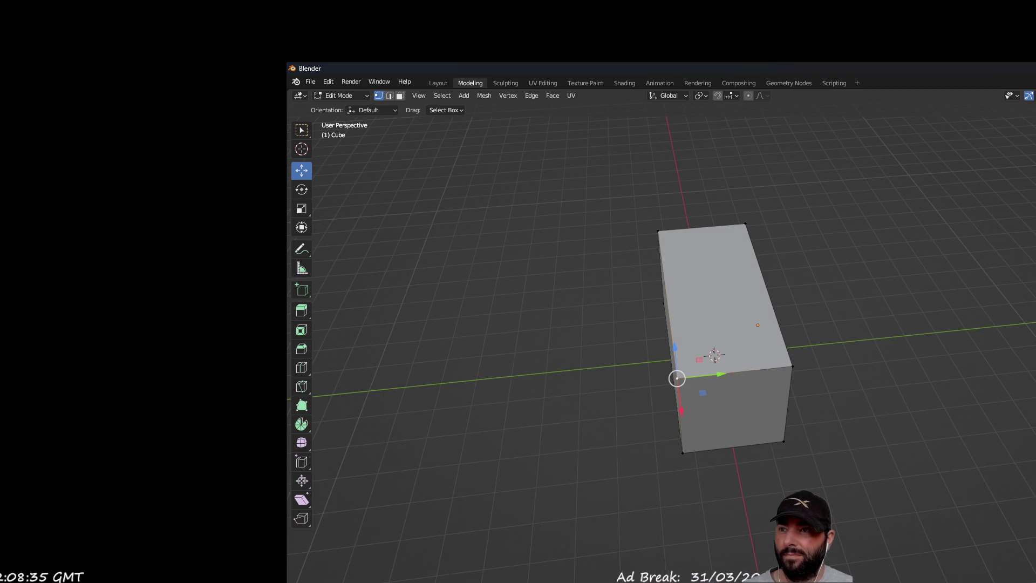
mouse_move(885, 335)
middle_down()
mouse_move(844, 303)
mouse_move(798, 294)
mouse_move(883, 314)
middle_up()
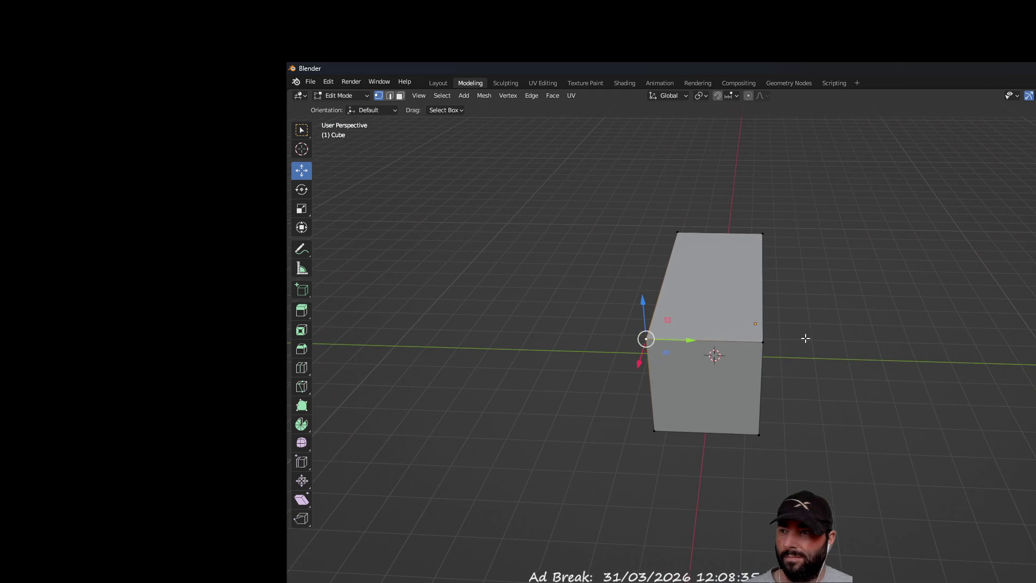
mouse_move(632, 371)
mouse_down()
mouse_move(639, 392)
mouse_move(625, 428)
mouse_move(634, 382)
mouse_move(620, 419)
mouse_up()
mouse_move(564, 392)
middle_down()
mouse_move(671, 371)
mouse_move(696, 458)
mouse_move(707, 189)
middle_up()
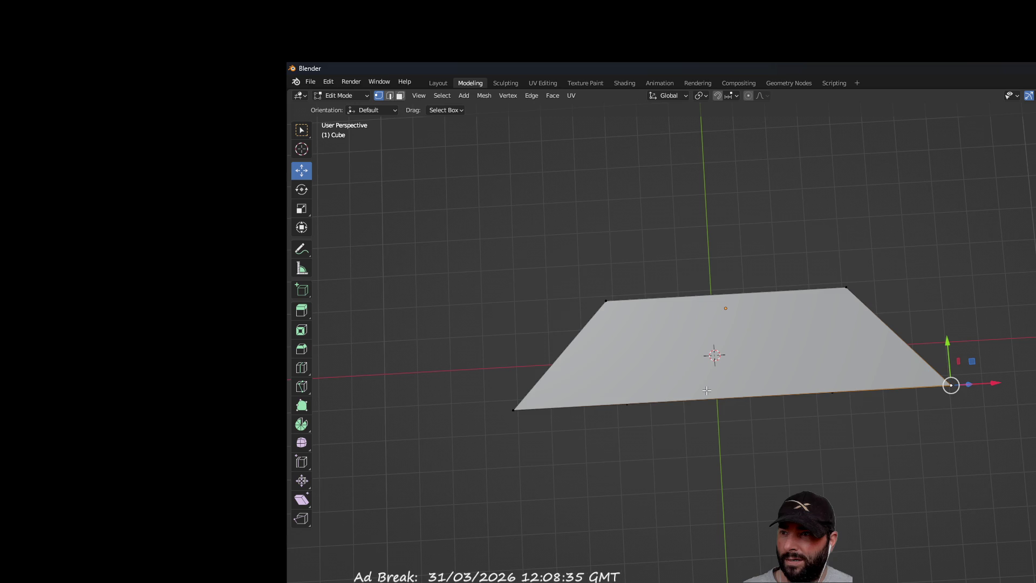
middle_drag(745, 433, 738, 334)
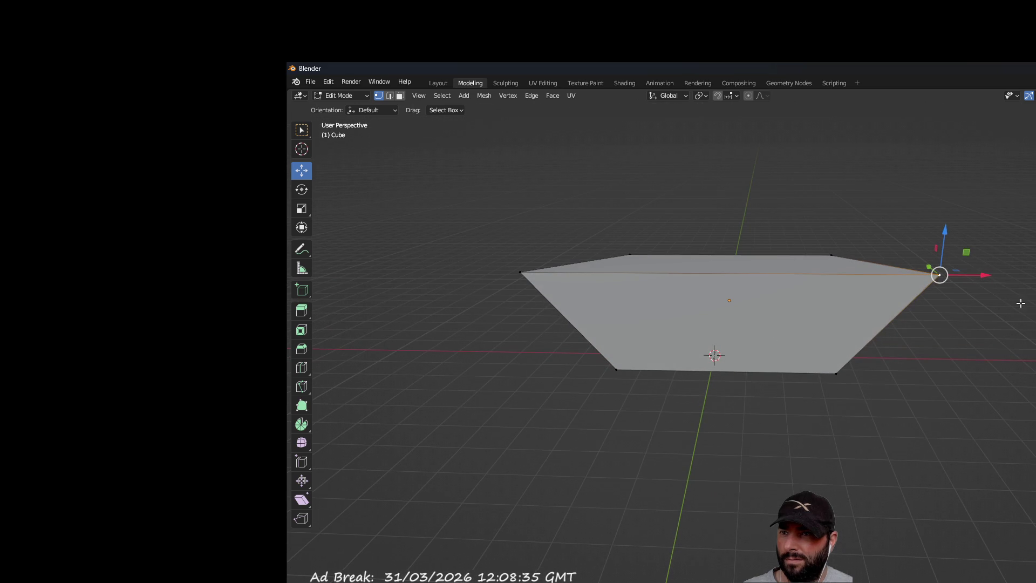
drag(976, 275, 771, 290)
mouse_move(900, 465)
middle_down()
mouse_move(912, 528)
mouse_move(844, 419)
middle_up()
mouse_move(768, 292)
mouse_down()
mouse_move(879, 296)
mouse_move(866, 301)
mouse_up()
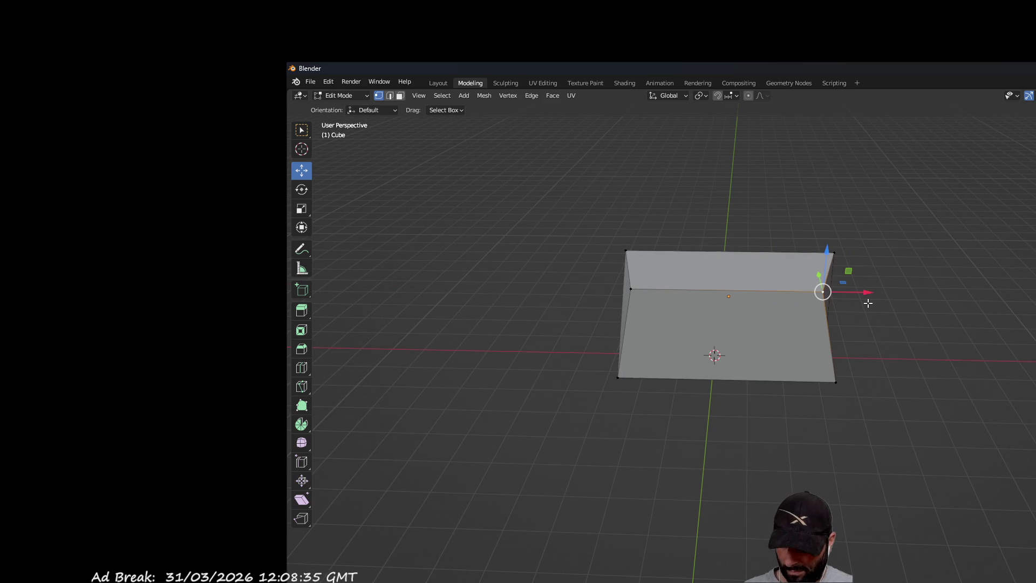
key(ctrl+z)
key(ctrl+z)
key(ctrl+z)
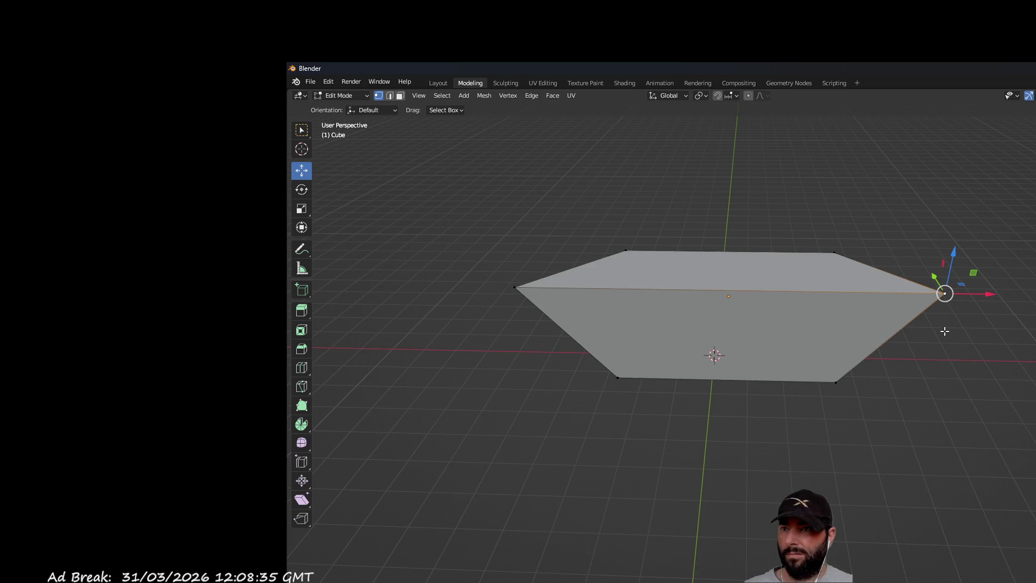
middle_drag(945, 331, 838, 319)
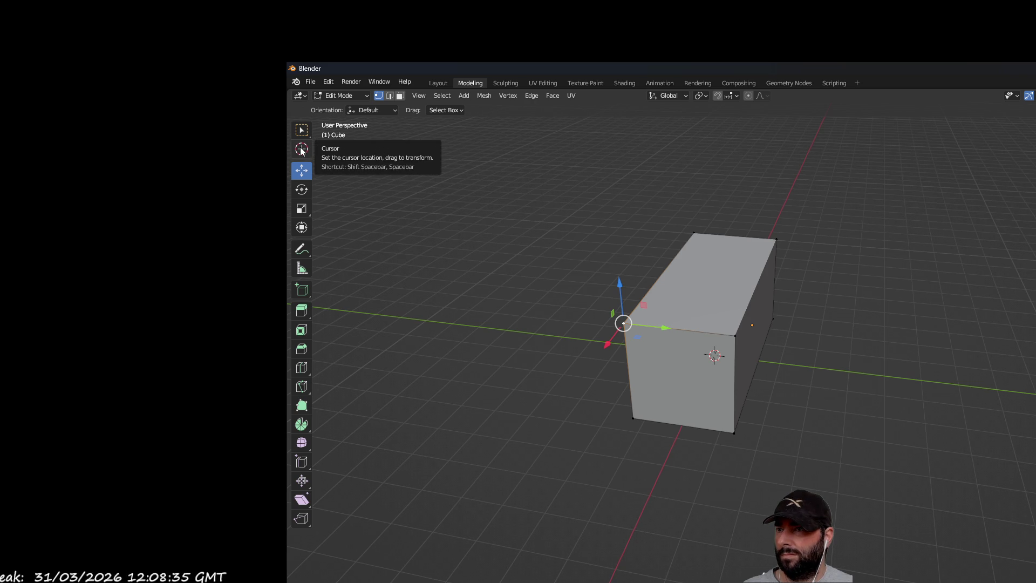
middle_drag(541, 189, 736, 197)
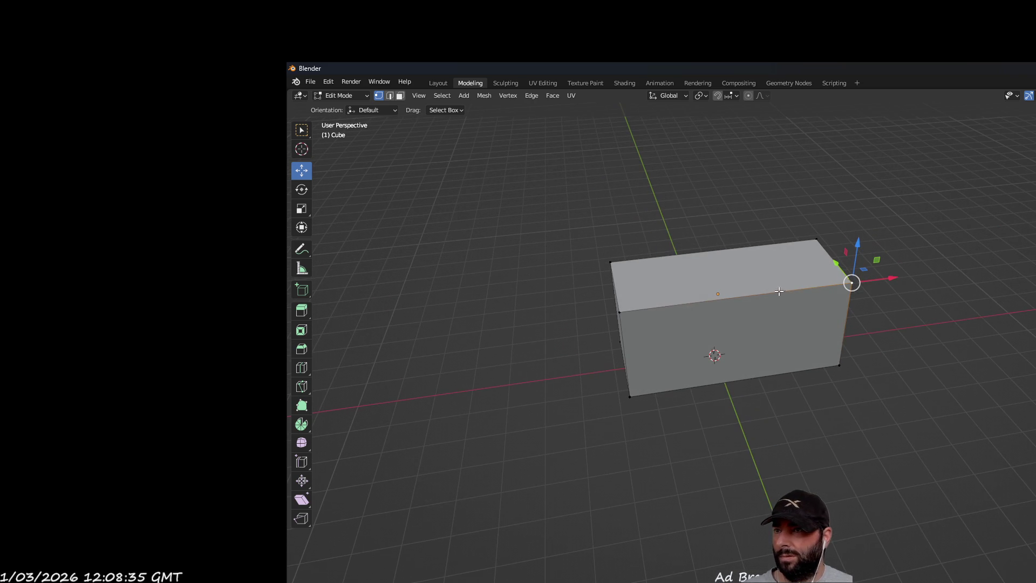
scroll(911, 374, up, 4)
scroll(911, 374, down, 4)
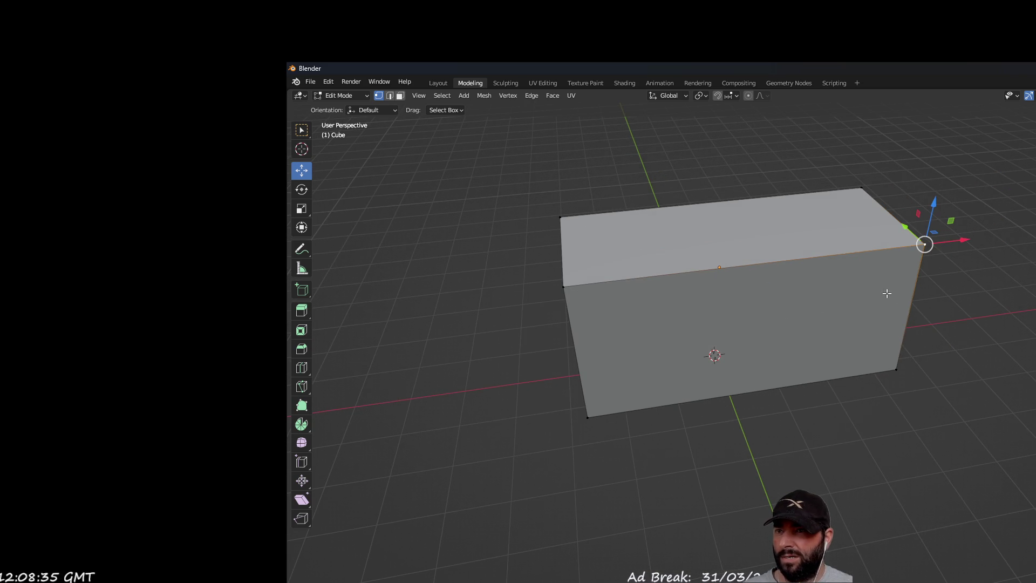
mouse_move(958, 242)
mouse_down()
mouse_move(897, 248)
mouse_move(912, 249)
mouse_up()
key(ctrl+z)
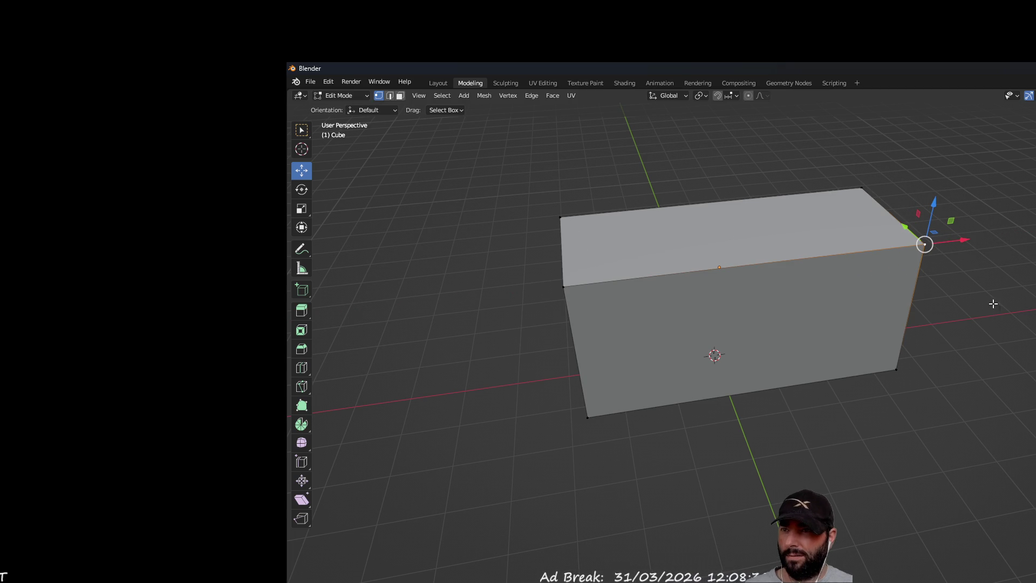
key(ctrl+z)
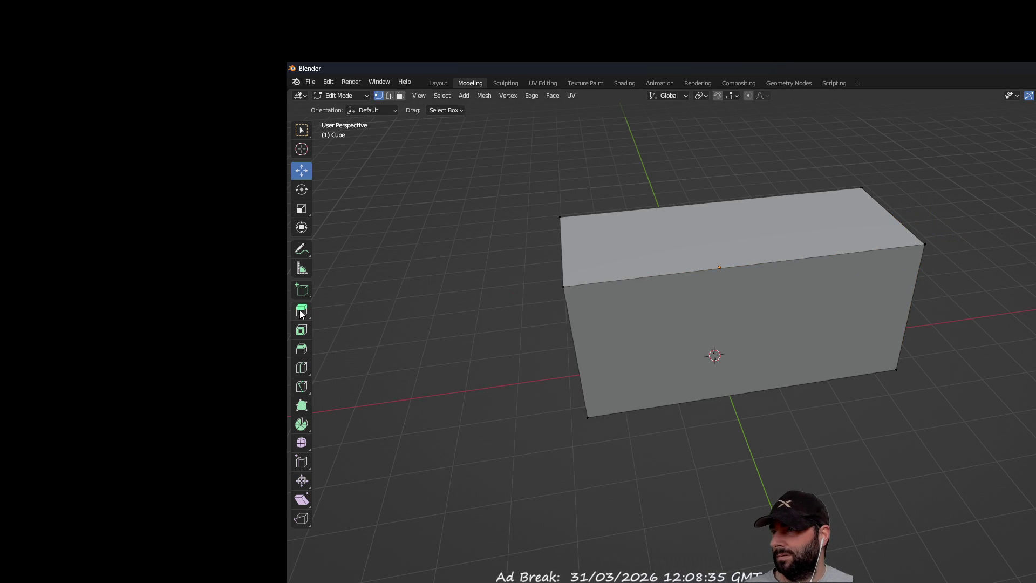
Step: Select the box's bottom corner vertices and bevel the bottom edge
click(301, 328)
middle_drag(890, 411, 764, 347)
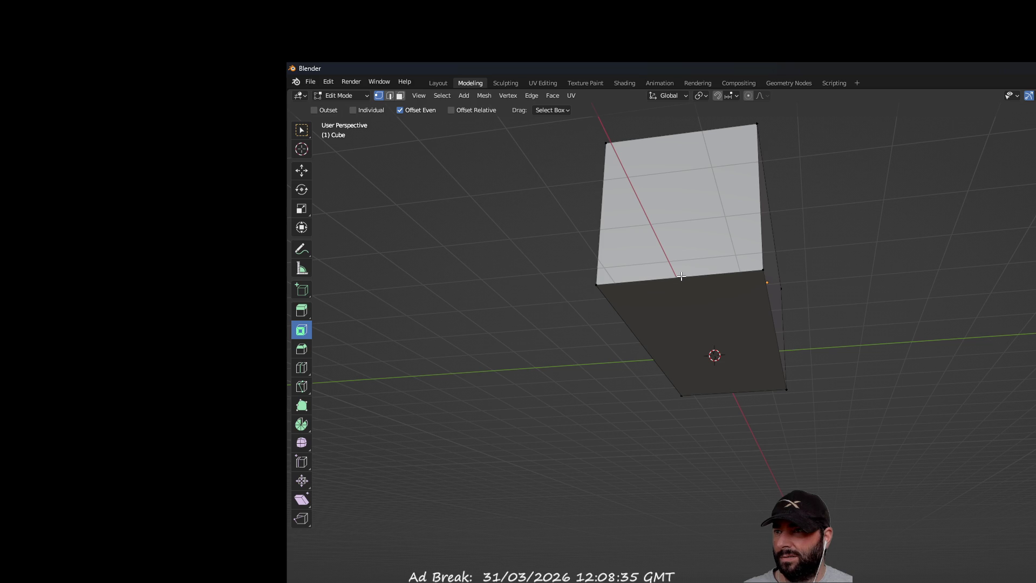
click(595, 284)
shift+click(761, 270)
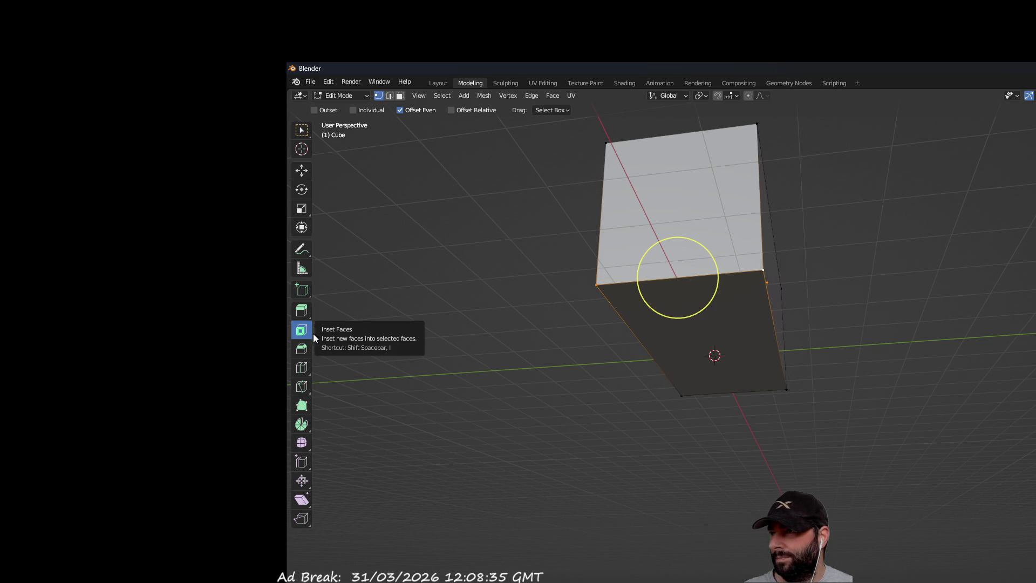
click(304, 354)
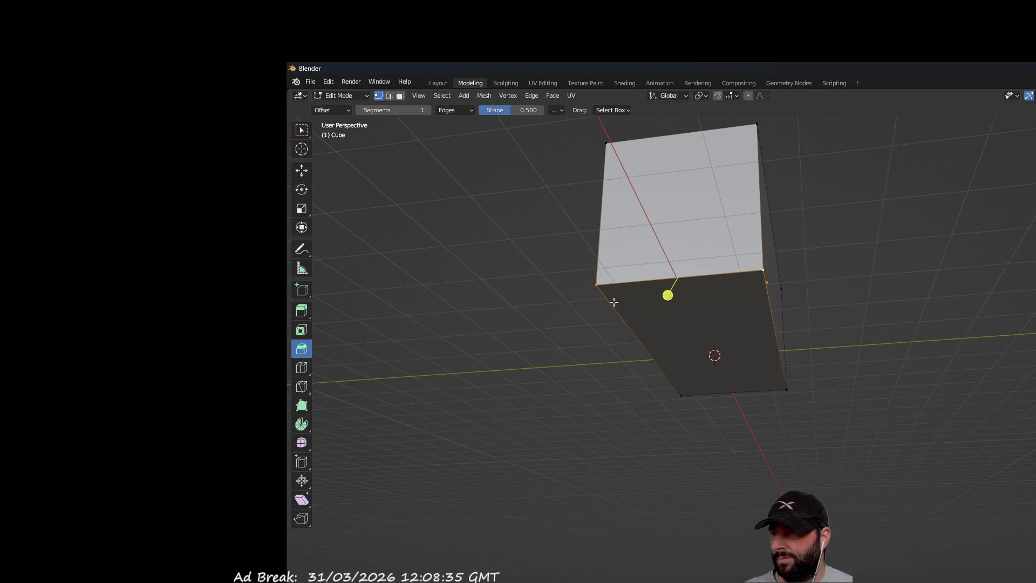
middle_drag(503, 435, 860, 428)
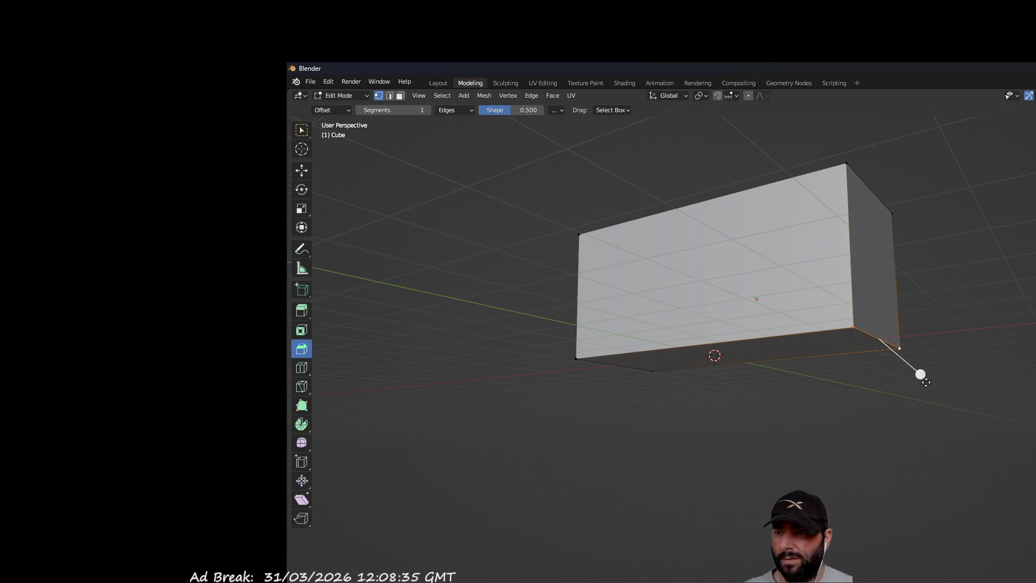
drag(921, 374, 946, 396)
Step: Select the whole bottom face and bevel its edges into a taper
mouse_move(696, 419)
middle_down()
mouse_move(727, 414)
mouse_move(675, 383)
middle_up()
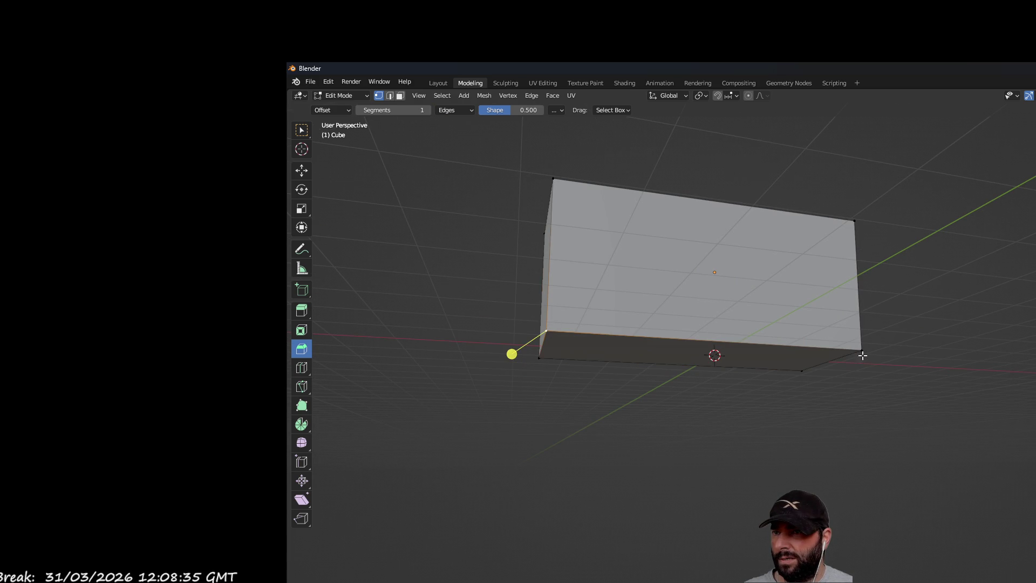
mouse_move(860, 351)
middle_down()
mouse_move(748, 400)
mouse_move(658, 379)
middle_up()
shift+click(574, 337)
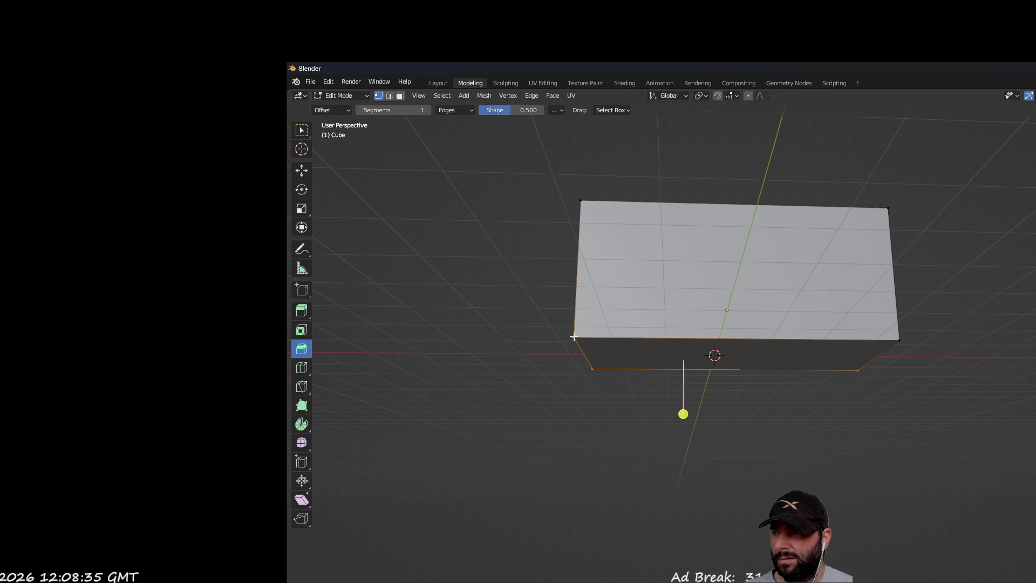
shift+click(899, 340)
mouse_move(856, 358)
middle_down()
mouse_move(770, 412)
mouse_move(726, 418)
middle_up()
mouse_move(717, 413)
mouse_down()
mouse_move(716, 458)
mouse_move(717, 446)
mouse_up()
mouse_move(718, 447)
middle_down()
mouse_move(798, 423)
mouse_move(749, 433)
mouse_move(717, 420)
mouse_move(789, 409)
middle_up()
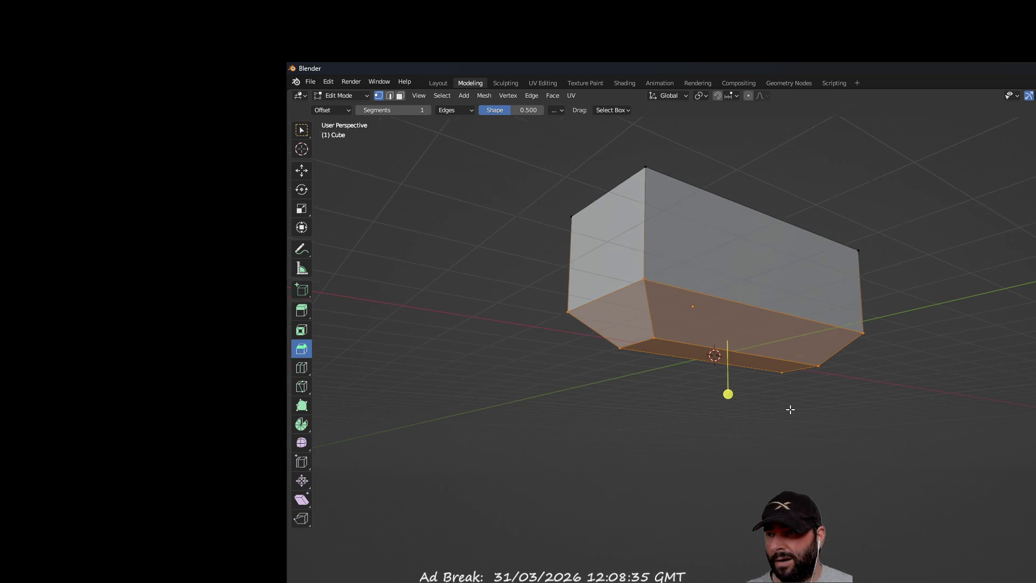
Step: Widen the lower-edge bevel and add many segments for a rounded hull bottom
drag(728, 394, 727, 413)
scroll(728, 405, up, 4)
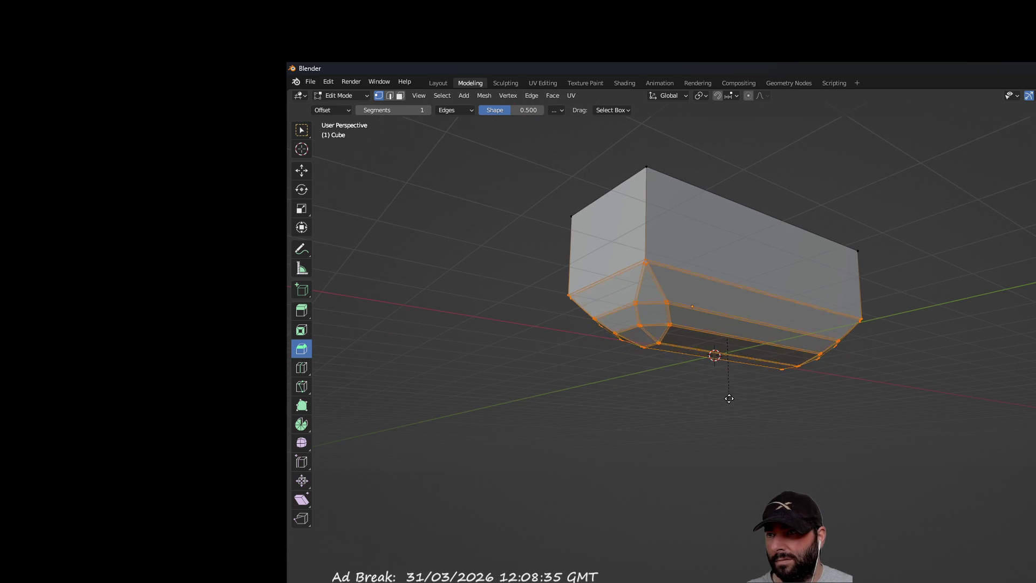
click(728, 405)
mouse_move(862, 407)
middle_down()
mouse_move(789, 423)
mouse_move(701, 421)
mouse_move(792, 378)
mouse_move(870, 403)
mouse_move(845, 432)
mouse_move(808, 428)
mouse_move(805, 400)
mouse_move(774, 412)
middle_up()
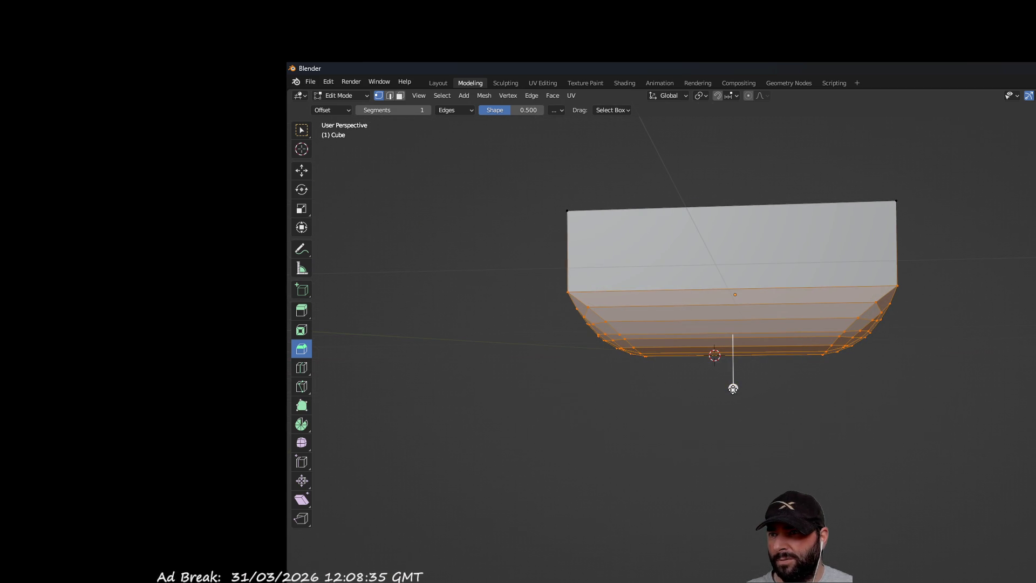
drag(733, 387, 733, 398)
mouse_move(617, 419)
middle_down()
mouse_move(836, 406)
mouse_move(928, 421)
mouse_move(958, 412)
mouse_move(847, 453)
middle_up()
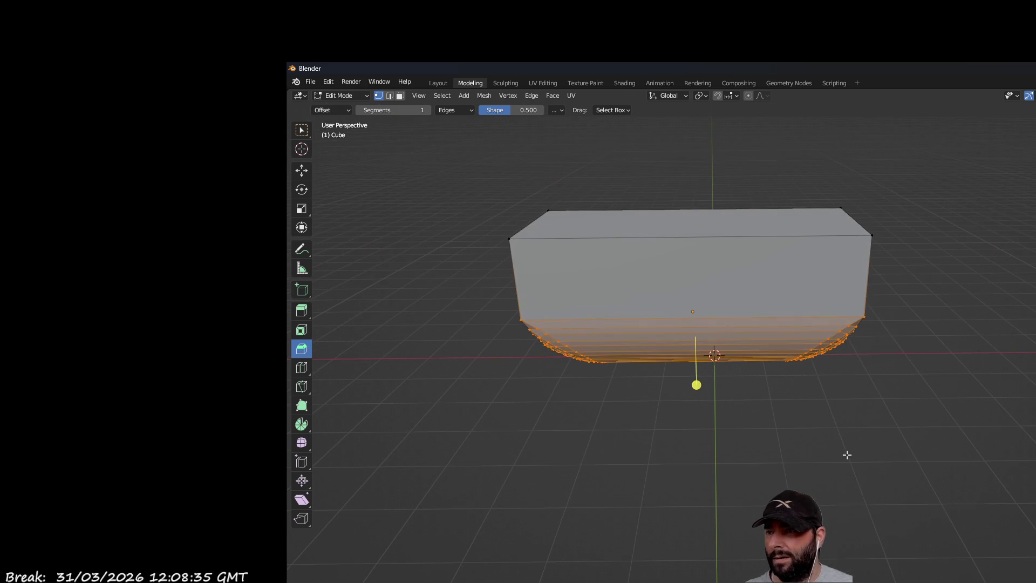
click(302, 317)
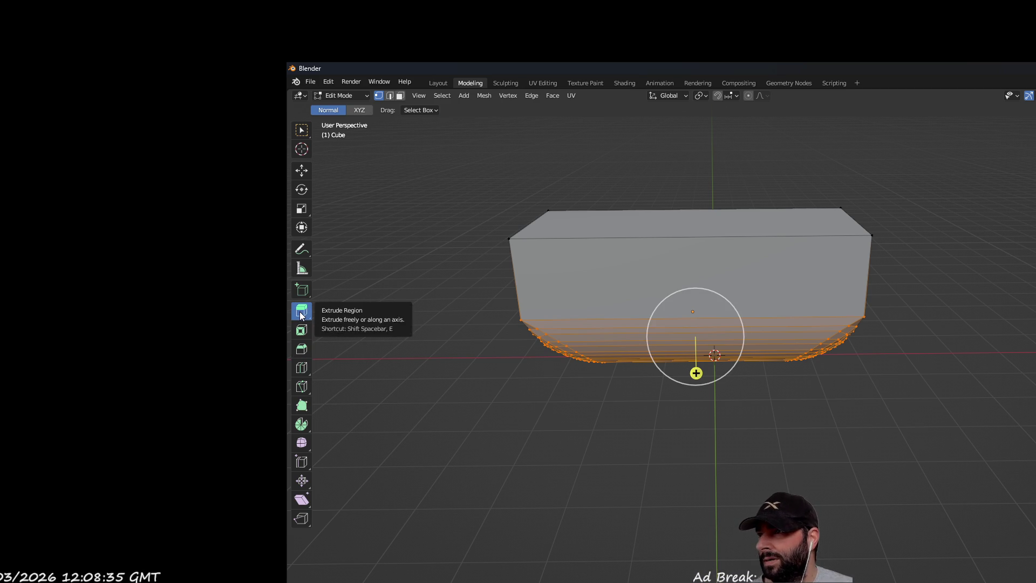
Step: Clear the bevel selection and select the two top corner vertices of the box
middle_drag(756, 260, 786, 321)
key(alt+a)
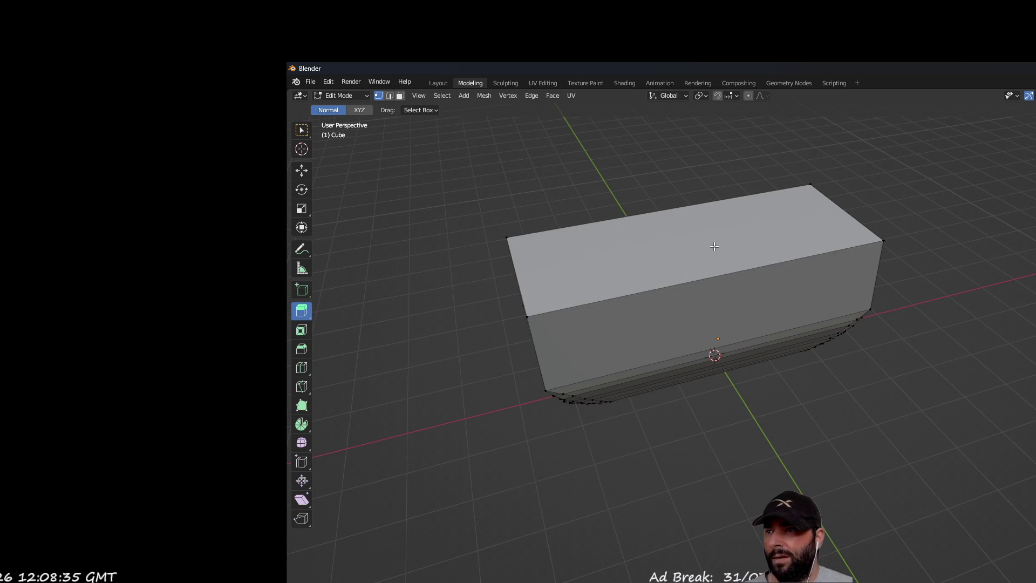
middle_drag(497, 276, 639, 275)
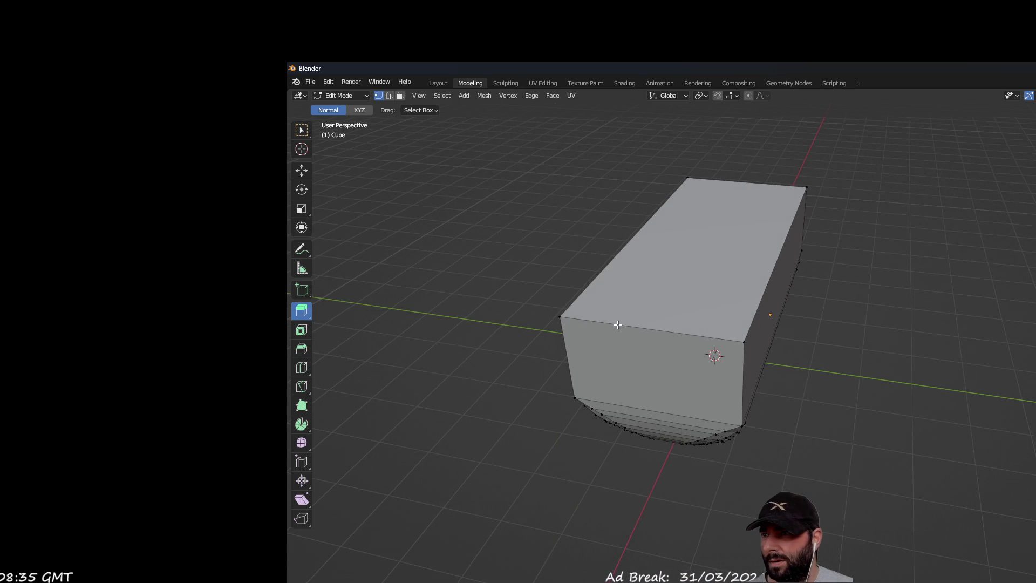
click(563, 315)
shift+click(744, 341)
mouse_move(874, 338)
middle_down()
mouse_move(803, 342)
mouse_move(867, 426)
middle_up()
middle_drag(903, 375, 766, 342)
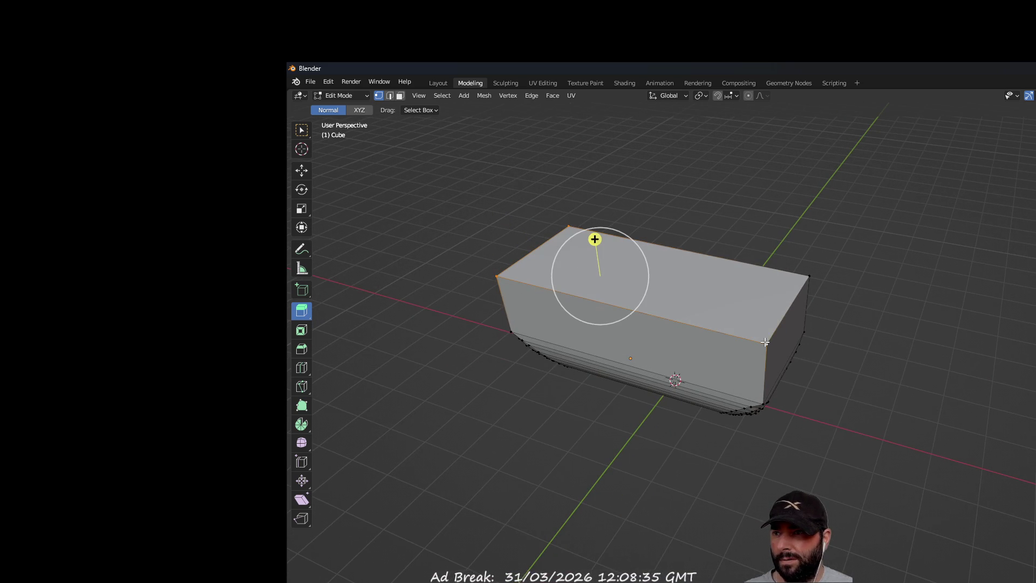
mouse_move(934, 342)
middle_down()
mouse_move(747, 371)
mouse_move(796, 373)
middle_up()
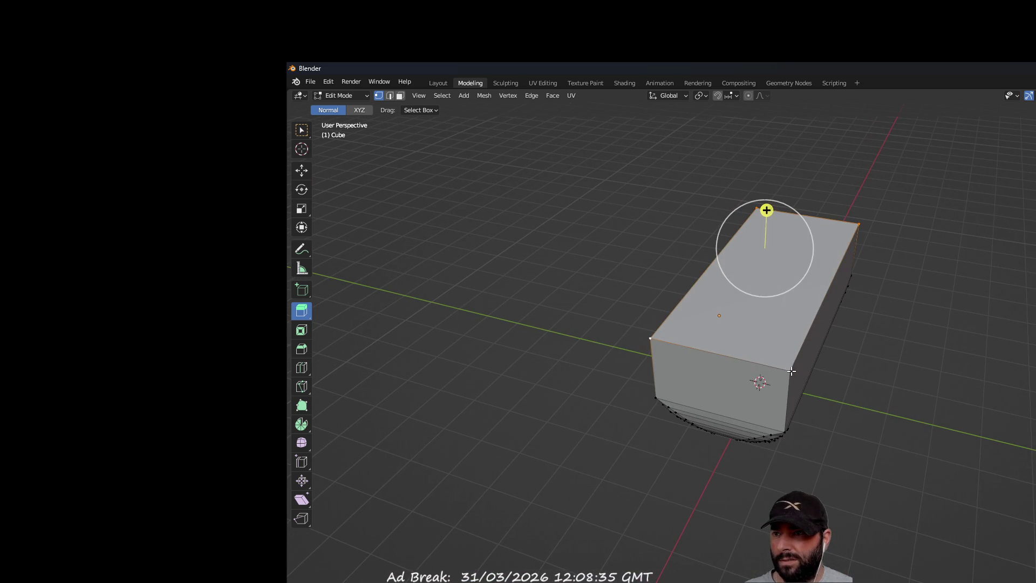
mouse_move(455, 302)
middle_down()
mouse_move(606, 238)
mouse_move(632, 252)
middle_up()
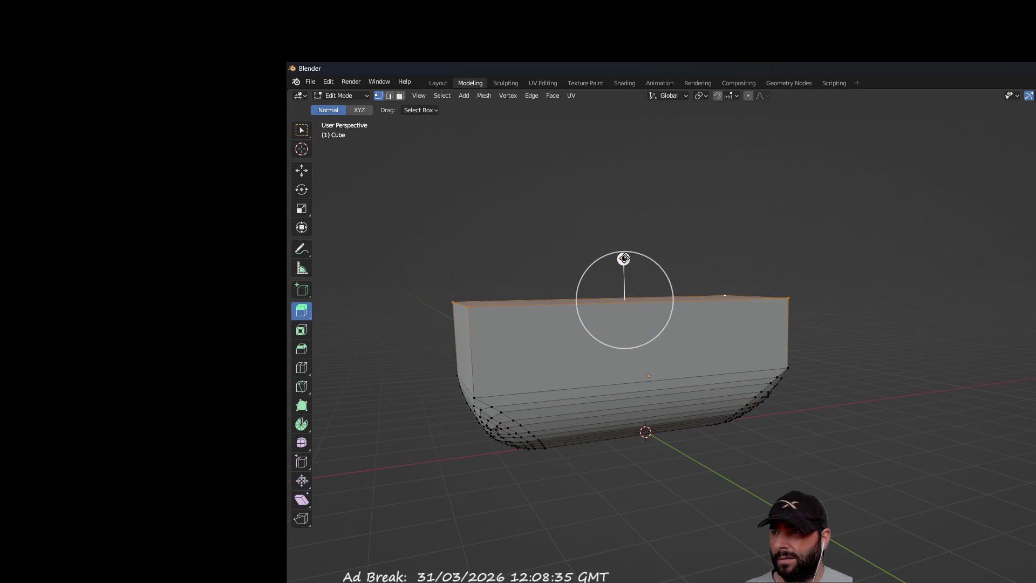
Step: Try extruding the top loop down and up, then undo to restore the flat top
drag(624, 258, 623, 270)
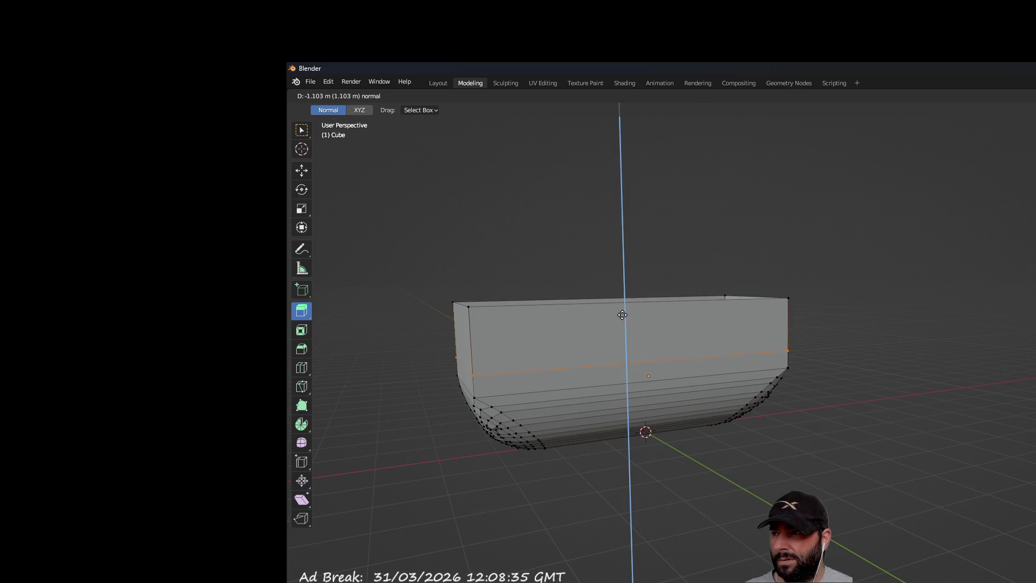
mouse_move(622, 315)
mouse_down()
mouse_move(620, 189)
mouse_move(627, 303)
mouse_up()
mouse_move(655, 192)
middle_down()
mouse_move(694, 254)
mouse_move(692, 210)
middle_up()
drag(629, 313, 633, 316)
mouse_move(745, 294)
middle_down()
mouse_move(840, 301)
mouse_move(821, 289)
mouse_move(724, 307)
middle_up()
key(ctrl+z)
key(ctrl+z)
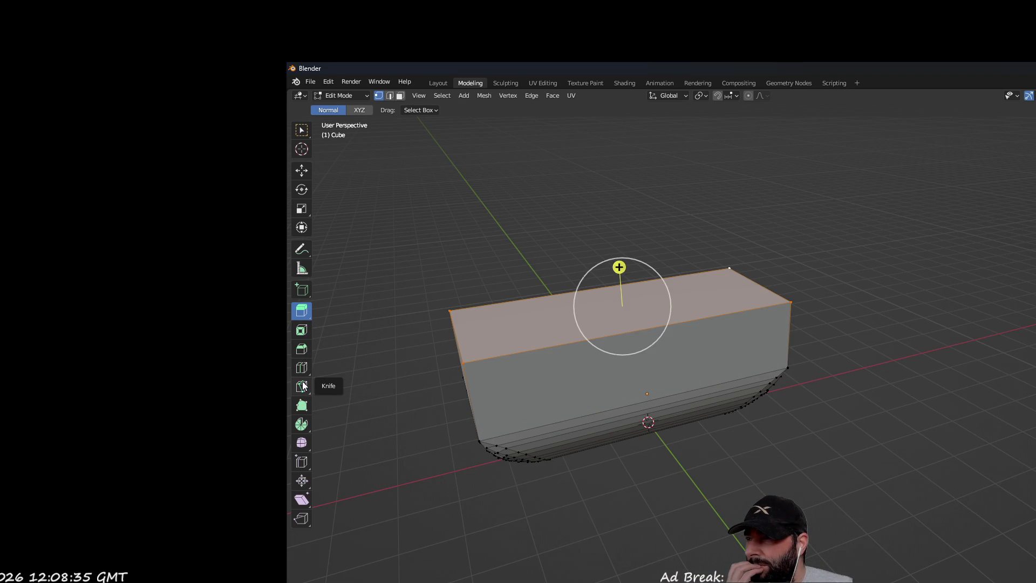
Step: Shrink the top face inward with Shrink/Fatten, then undo it
click(302, 484)
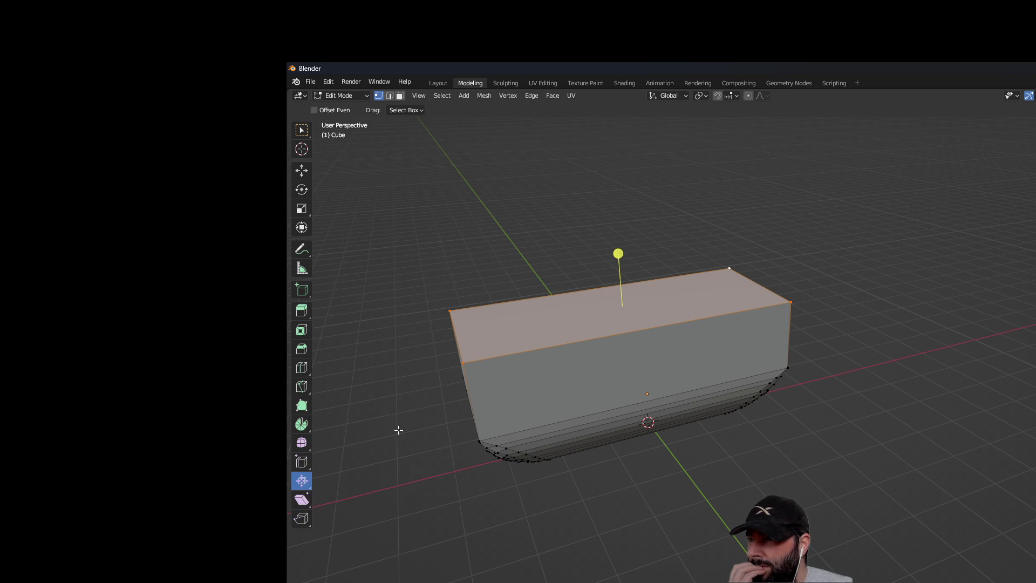
drag(619, 254, 621, 315)
mouse_move(621, 314)
middle_down()
mouse_move(657, 254)
mouse_move(722, 229)
mouse_move(835, 257)
middle_up()
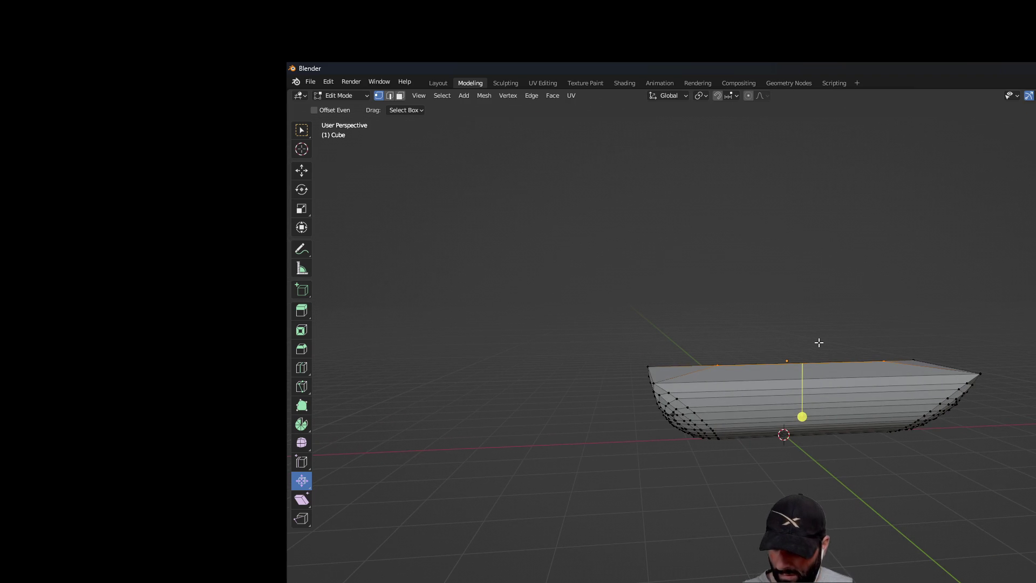
key(ctrl+z)
middle_drag(667, 219, 539, 318)
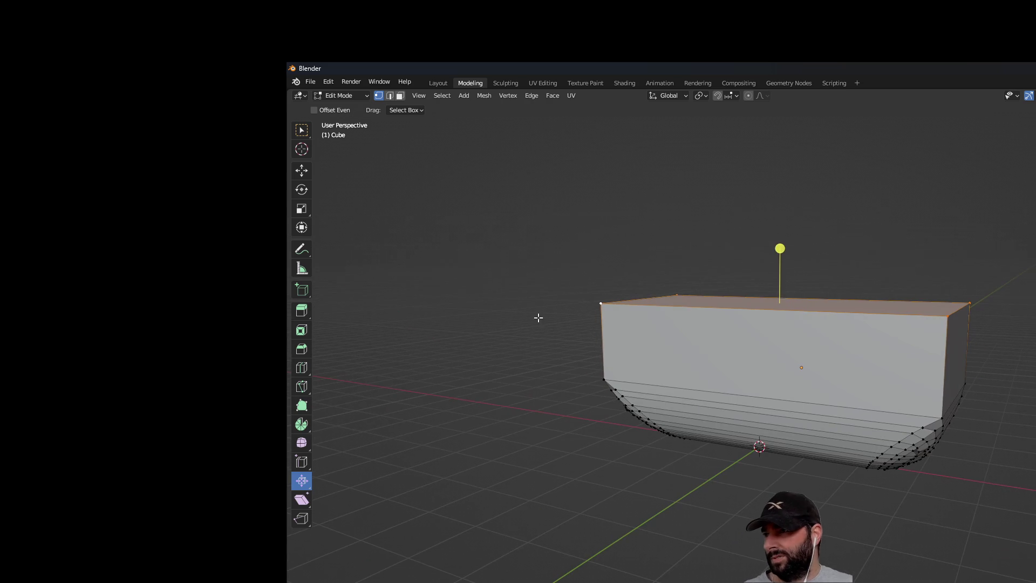
Step: Slide the top edge loop inward and undo it, then activate the Knife tool
click(304, 463)
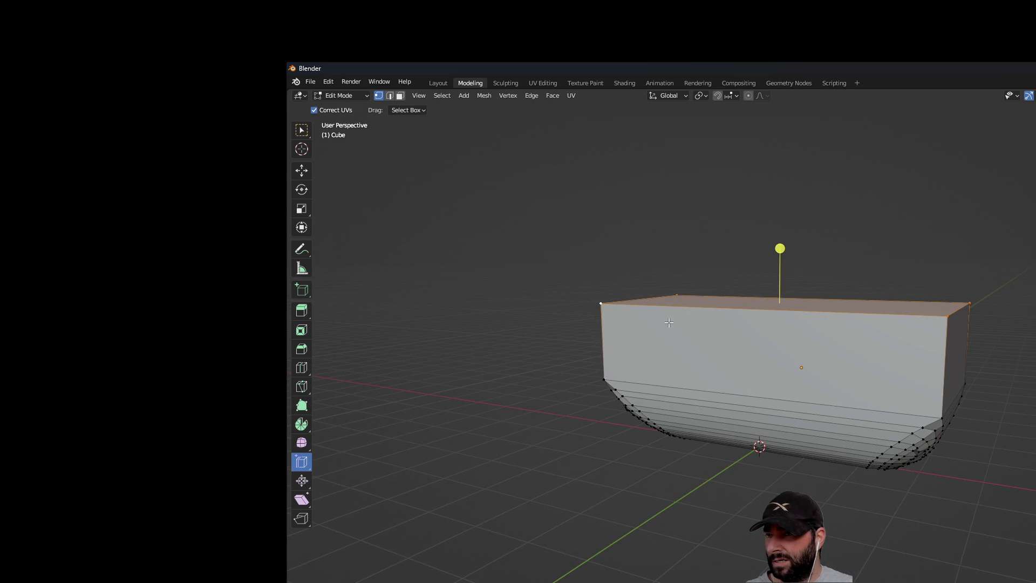
drag(779, 249, 792, 363)
key(ctrl+z)
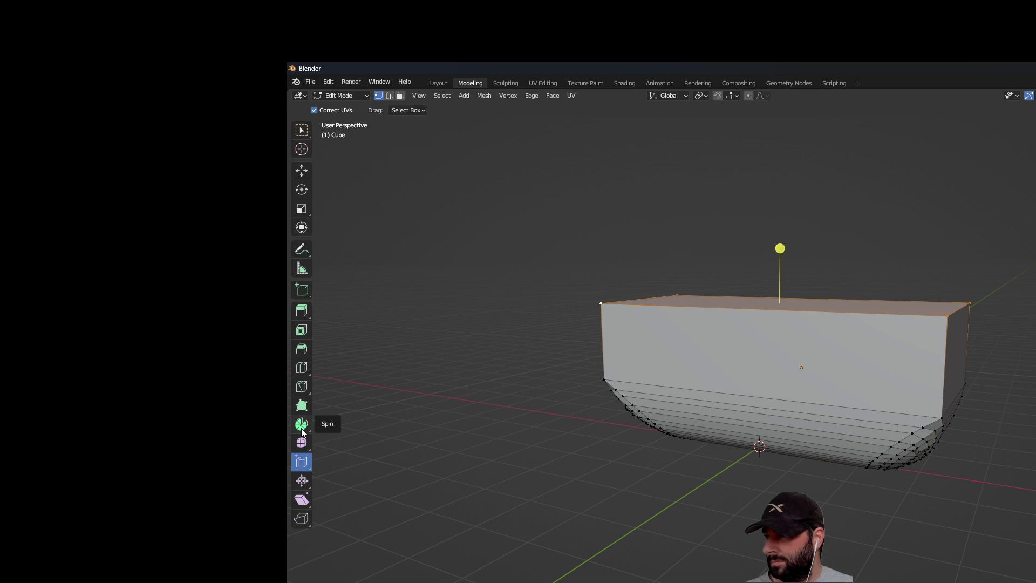
click(301, 392)
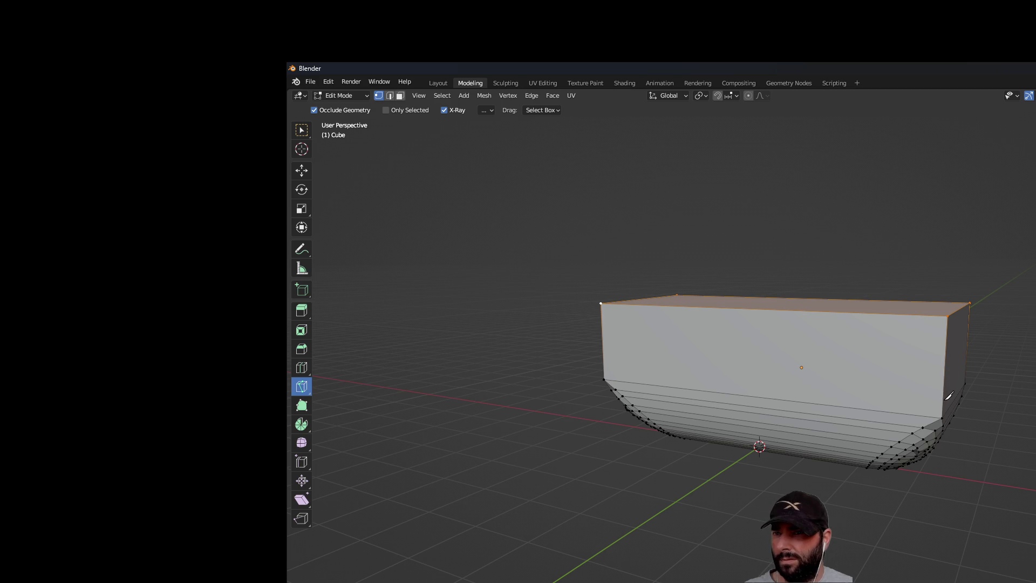
mouse_move(656, 394)
middle_down()
mouse_move(512, 368)
mouse_move(627, 364)
middle_up()
mouse_move(750, 351)
middle_down()
mouse_move(650, 354)
mouse_move(668, 354)
middle_up()
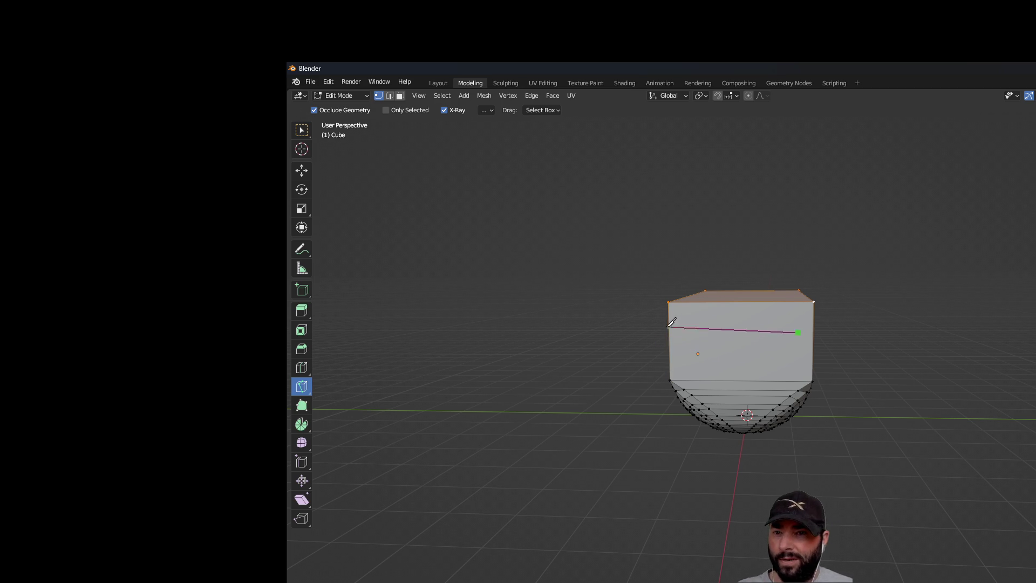
Step: Orbit and zoom around the hull to reach a side-on view for cutting
scroll(681, 387, up, 3)
middle_drag(583, 416, 819, 327)
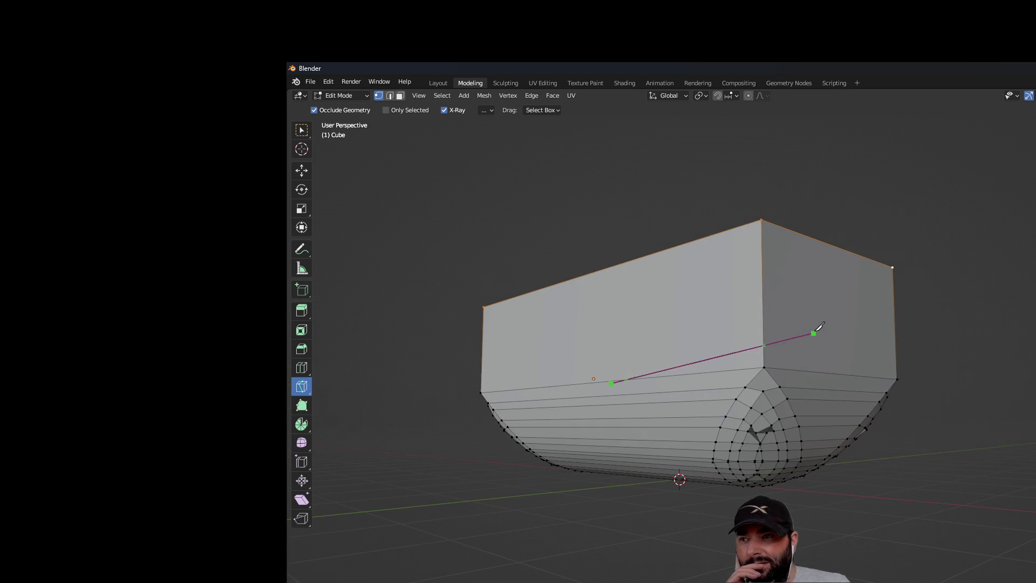
mouse_move(563, 447)
middle_down()
mouse_move(641, 393)
mouse_move(695, 491)
mouse_move(575, 378)
middle_up()
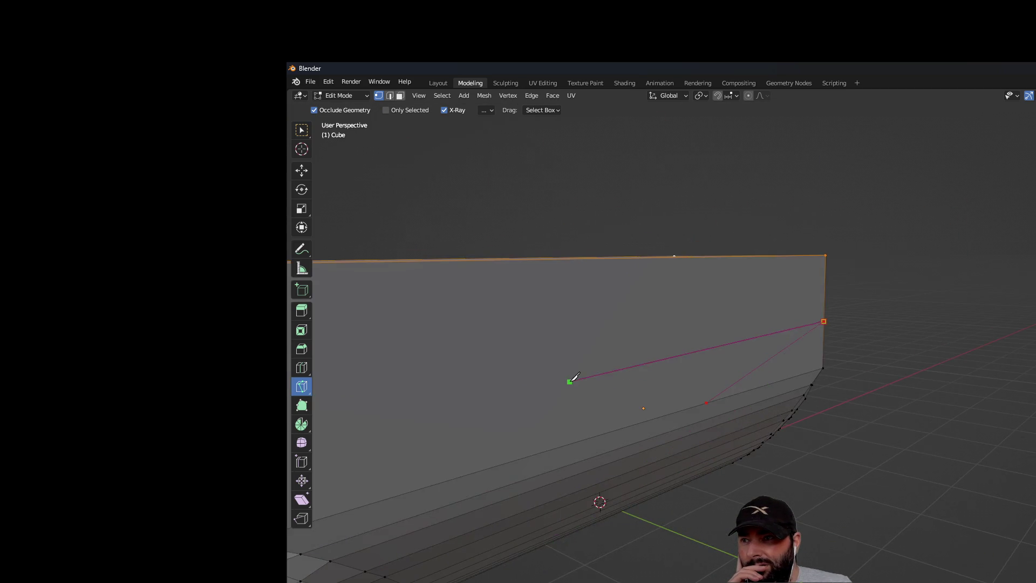
scroll(575, 378, down, 4)
mouse_move(475, 360)
middle_down()
mouse_move(661, 403)
mouse_move(673, 375)
mouse_move(654, 359)
mouse_move(697, 374)
middle_up()
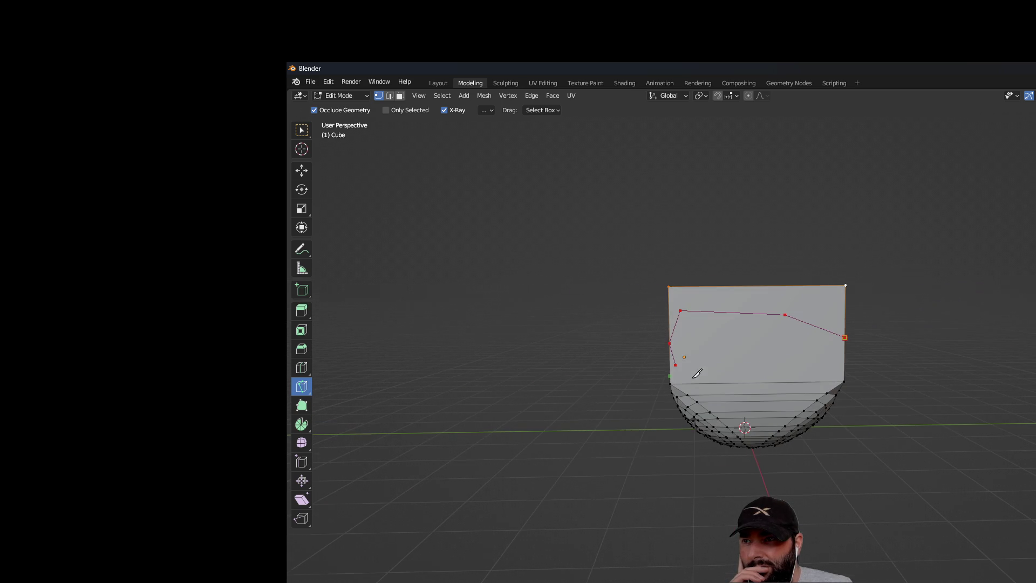
mouse_move(567, 432)
middle_down()
mouse_move(706, 444)
mouse_move(713, 488)
mouse_move(715, 437)
mouse_move(715, 448)
middle_up()
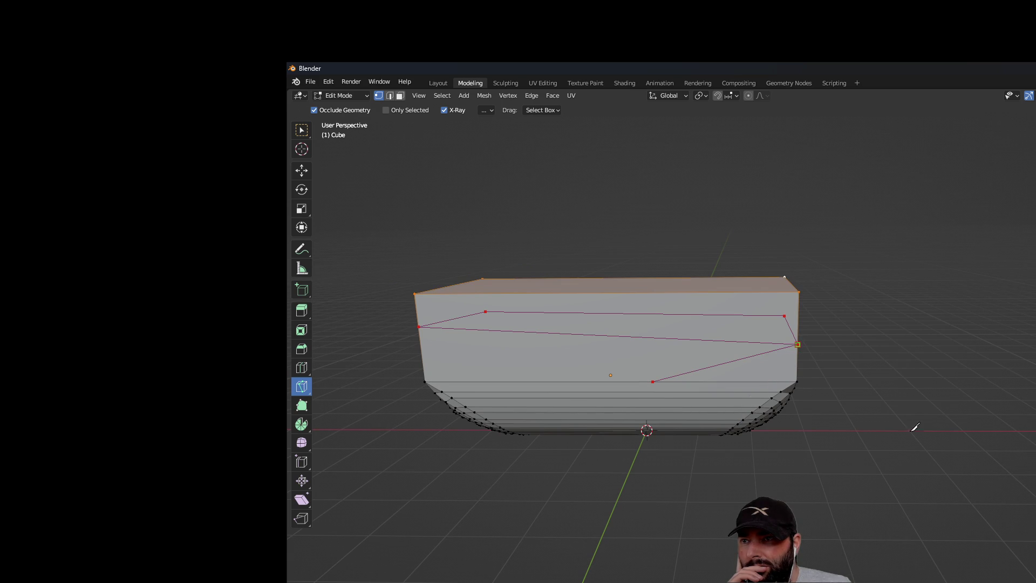
middle_drag(915, 427, 902, 406)
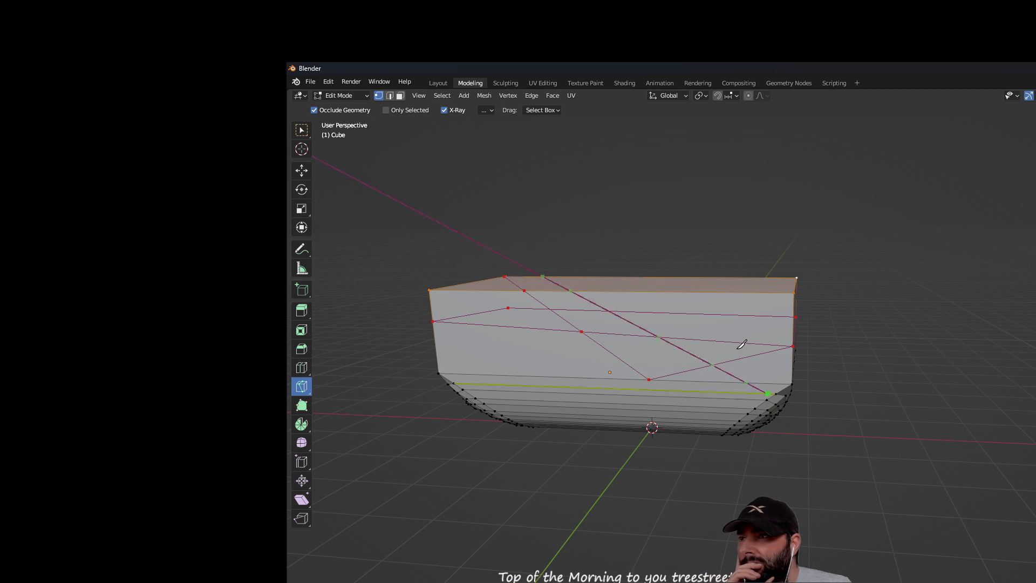
mouse_move(464, 218)
middle_down()
mouse_move(594, 255)
mouse_move(671, 229)
mouse_move(701, 267)
middle_up()
Step: Remove the misplaced cut points and trace a knife cut from the hull's left edge to its right
key(ctrl+z)
key(ctrl+z)
key(ctrl+z)
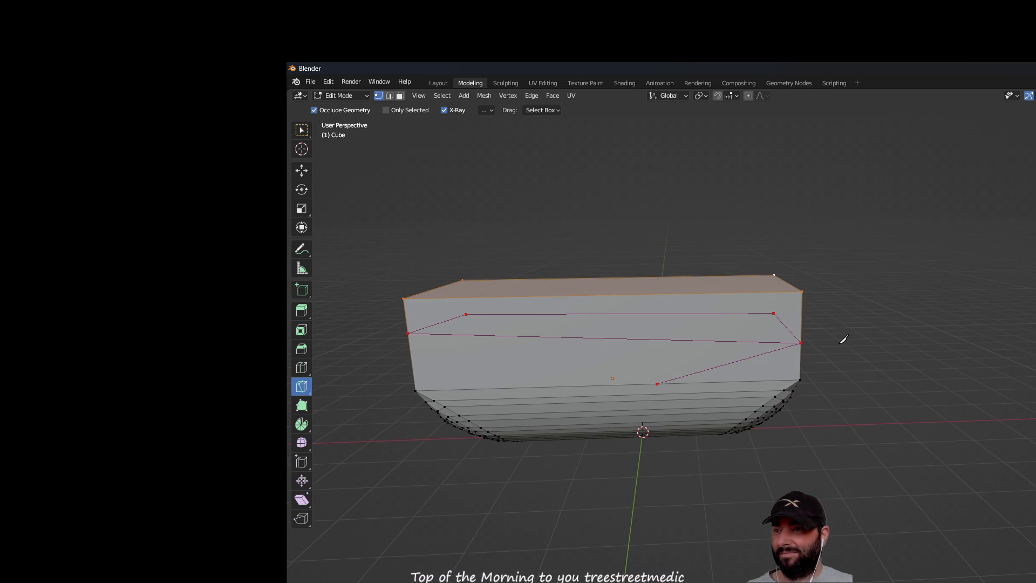
key(ctrl+z)
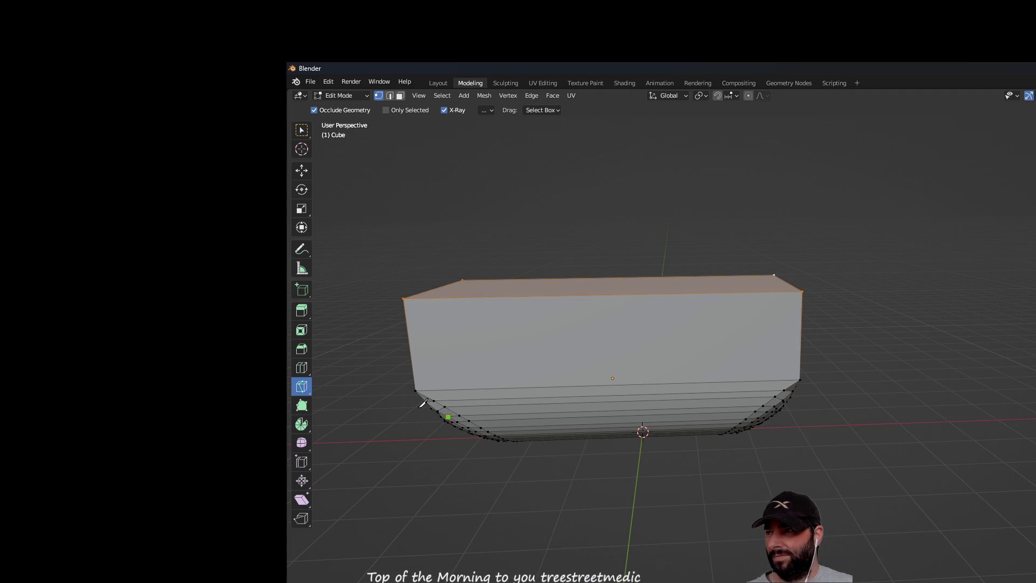
click(414, 375)
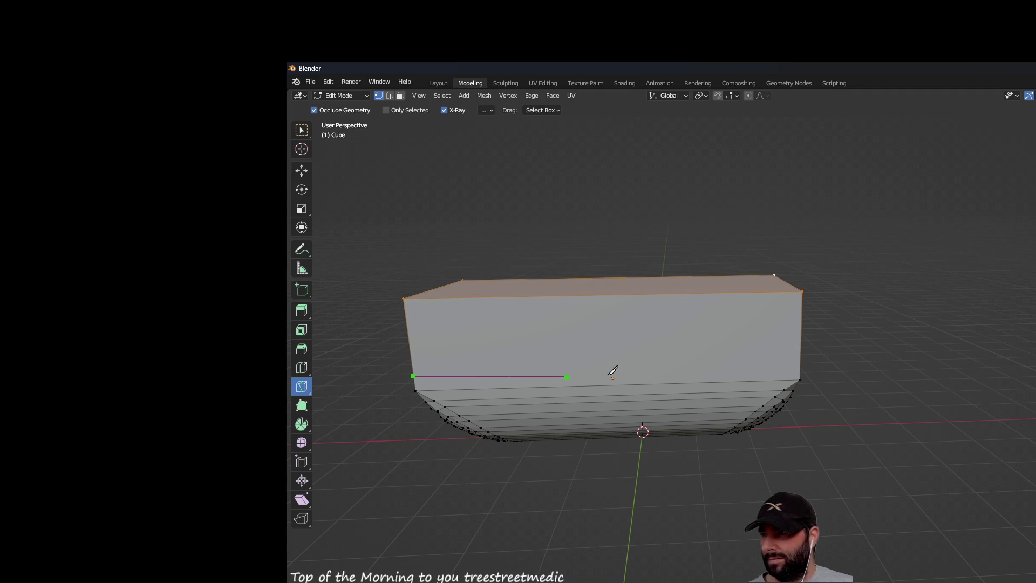
click(802, 364)
mouse_move(923, 403)
middle_down()
mouse_move(919, 368)
mouse_move(888, 398)
middle_up()
Step: Cancel the pending knife cut so no new edge is added to the hull side
key(Escape)
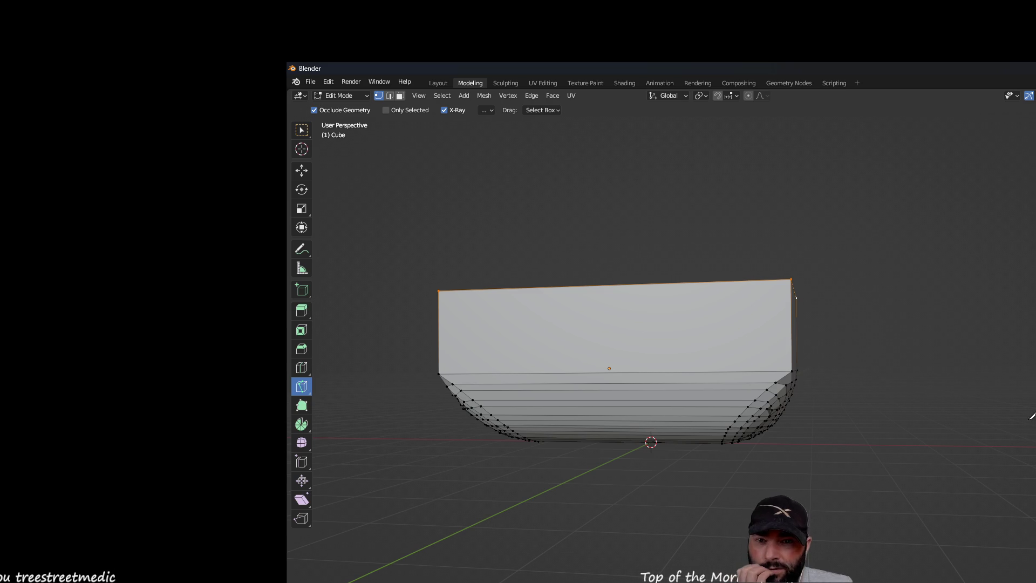
mouse_move(407, 243)
middle_down()
mouse_move(527, 250)
mouse_move(511, 264)
mouse_move(375, 213)
middle_up()
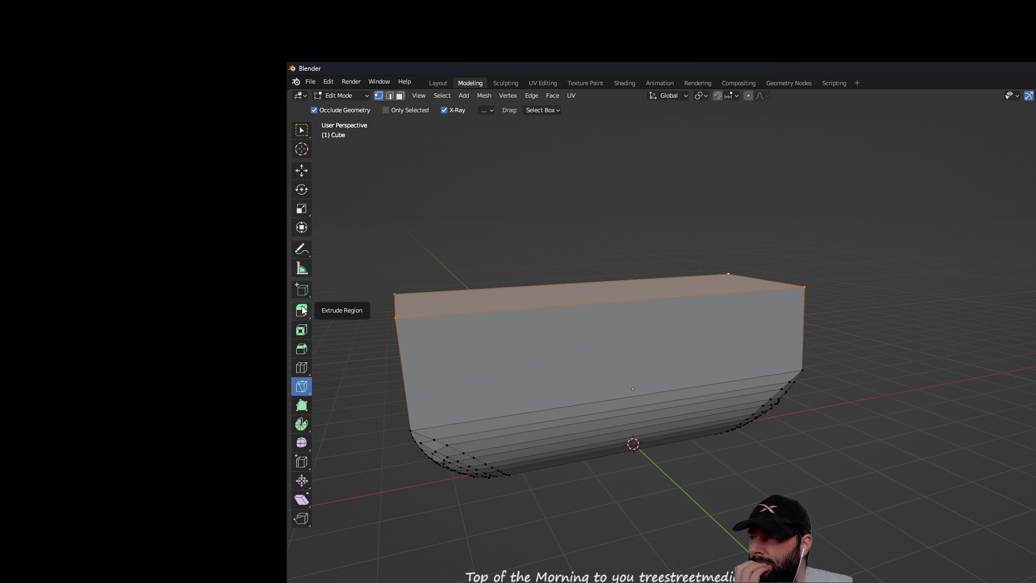
Step: Add a horizontal loop cut around the middle of the boat
click(300, 369)
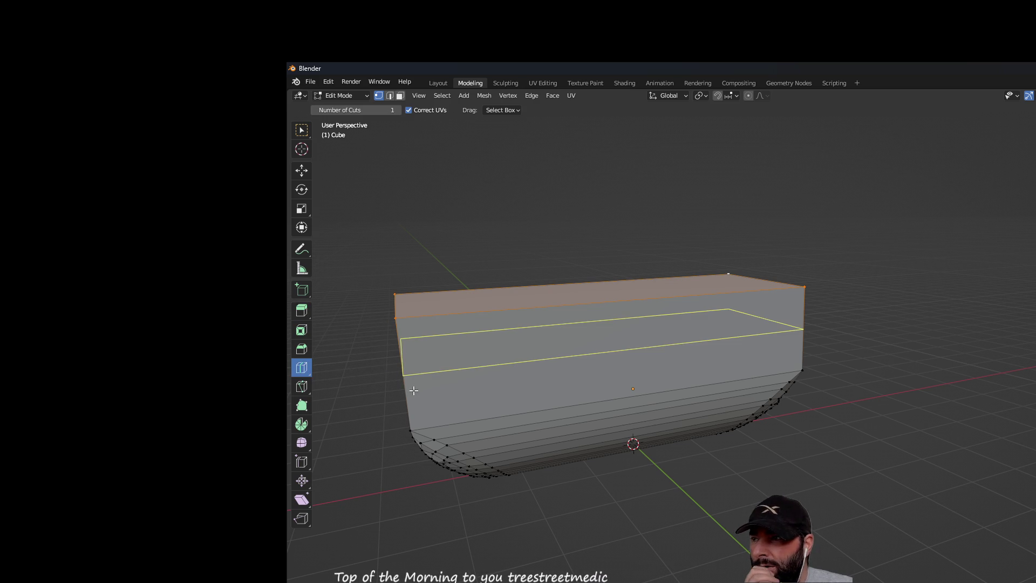
middle_drag(414, 390, 475, 335)
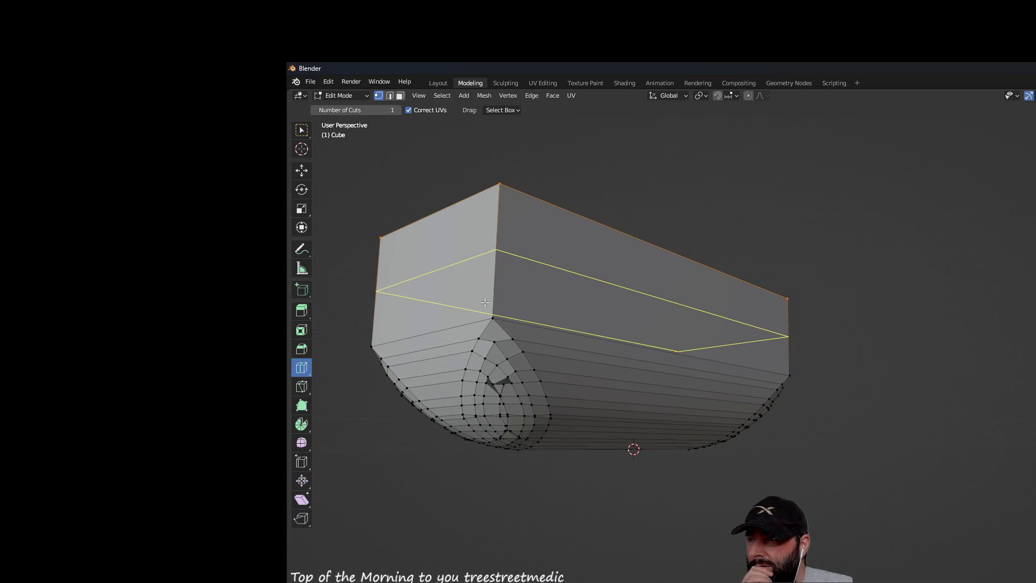
click(496, 251)
mouse_move(648, 254)
middle_down()
mouse_move(914, 307)
mouse_move(913, 323)
middle_up()
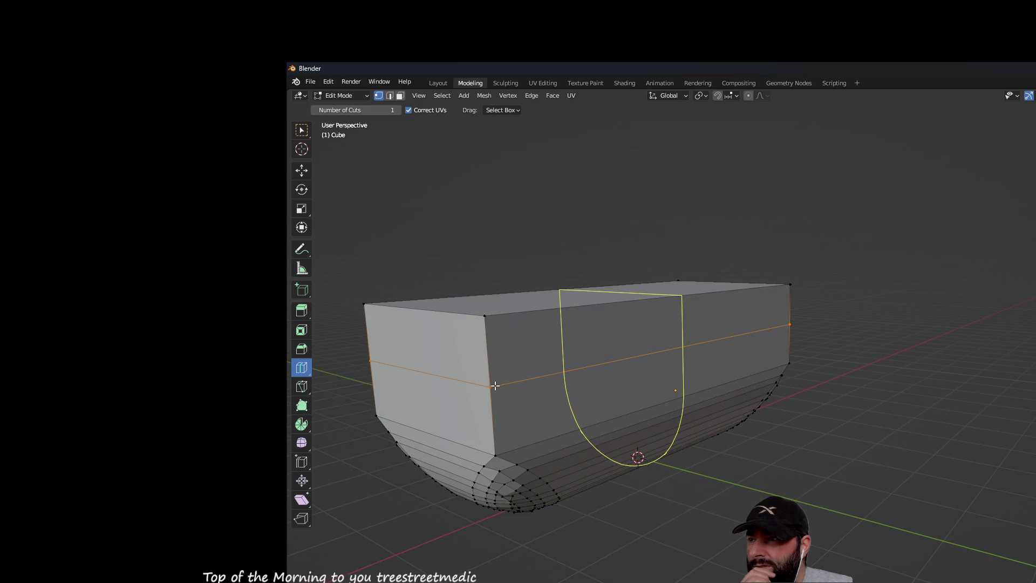
mouse_move(699, 301)
middle_down()
mouse_move(780, 301)
mouse_move(527, 280)
middle_up()
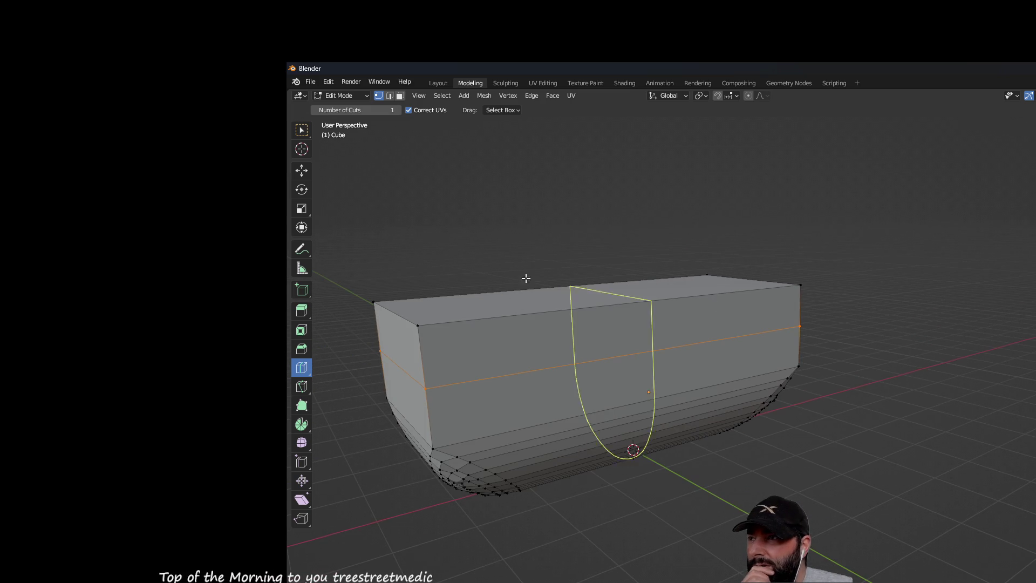
Step: Return to box selection and select the boat's top edge loop for deletion
click(299, 135)
click(527, 348)
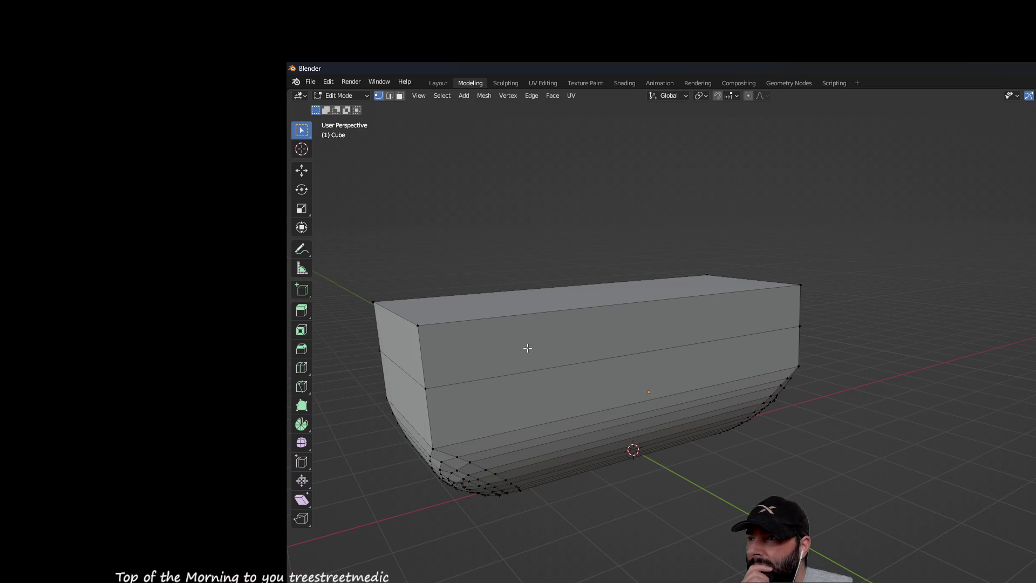
click(432, 332)
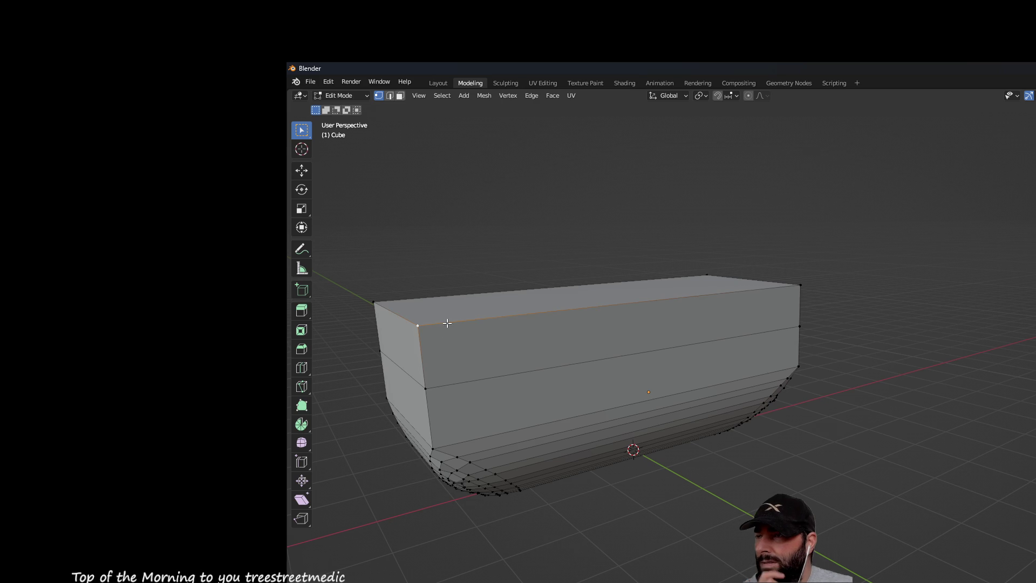
mouse_move(402, 287)
middle_down()
mouse_move(490, 238)
mouse_move(477, 234)
middle_up()
drag(361, 243, 857, 318)
mouse_move(857, 318)
middle_down()
mouse_move(879, 358)
mouse_move(863, 384)
mouse_move(851, 358)
mouse_move(894, 355)
middle_up()
key(x)
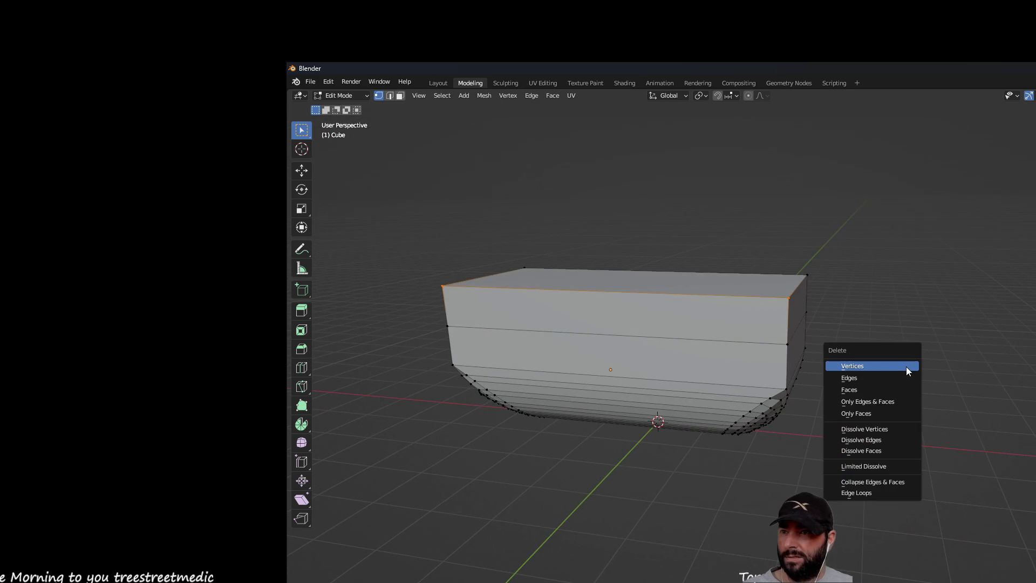
Step: Delete the top edges and the top rim edge loop to open the boat
click(859, 379)
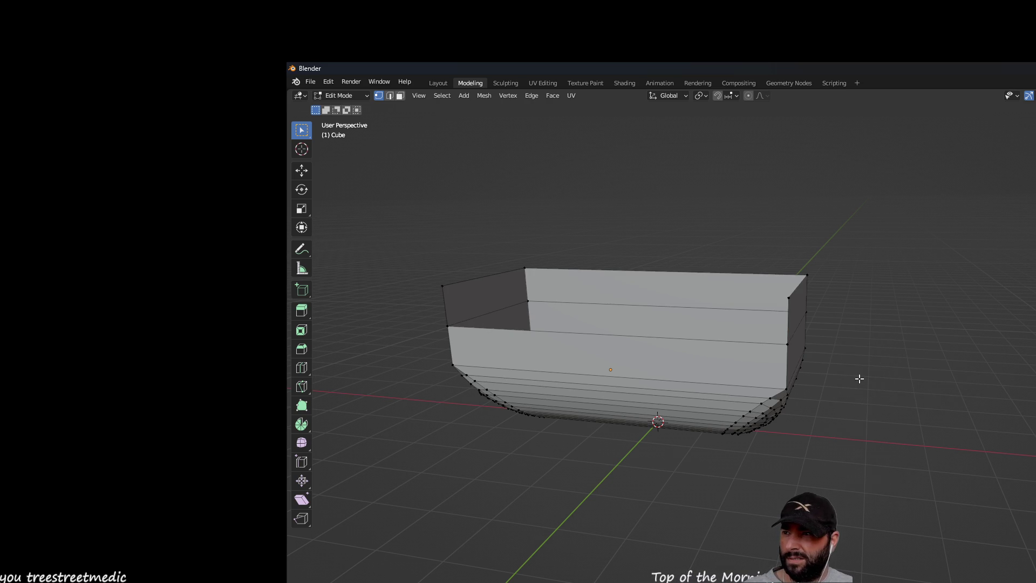
mouse_move(743, 194)
middle_down()
mouse_move(860, 215)
mouse_move(851, 227)
mouse_move(632, 238)
mouse_move(634, 202)
mouse_move(518, 232)
middle_up()
mouse_move(385, 249)
mouse_down()
mouse_move(711, 304)
mouse_move(845, 310)
mouse_up()
mouse_move(845, 310)
middle_down()
mouse_move(853, 305)
mouse_move(850, 340)
middle_up()
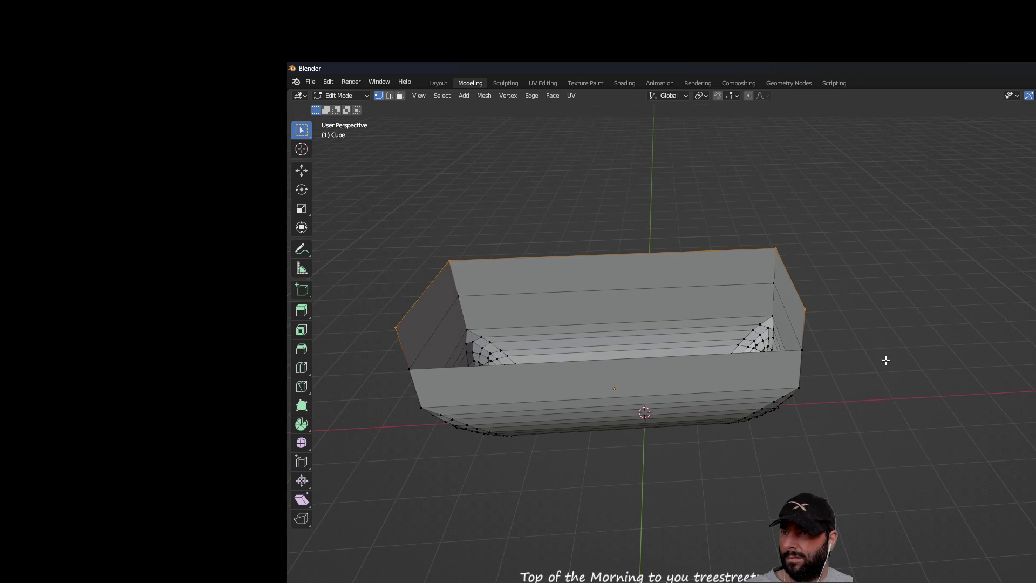
key(x)
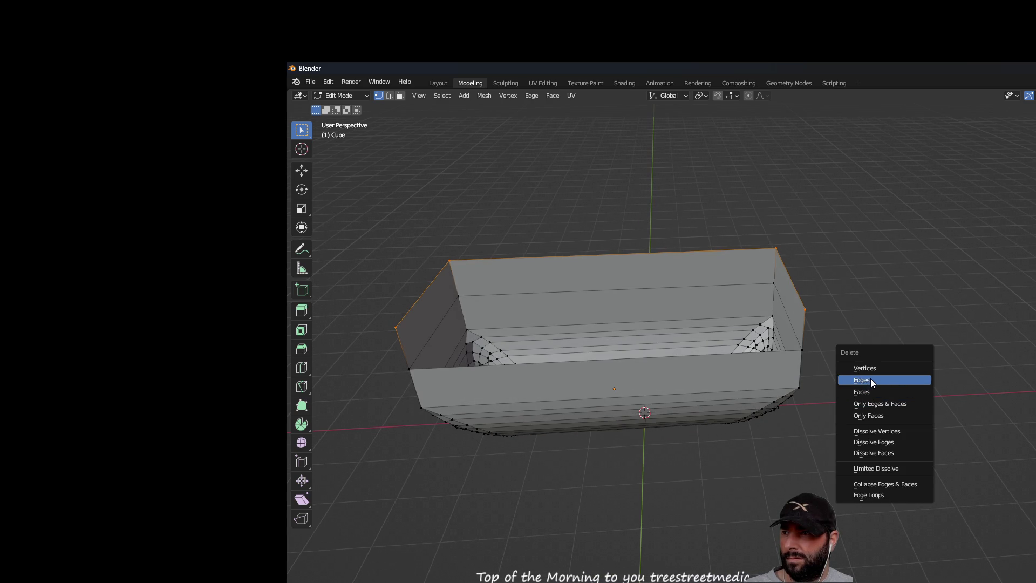
click(870, 380)
Step: Box-select the four stray upper vertices and delete them
mouse_move(863, 398)
middle_down()
mouse_move(869, 342)
mouse_move(860, 365)
middle_up()
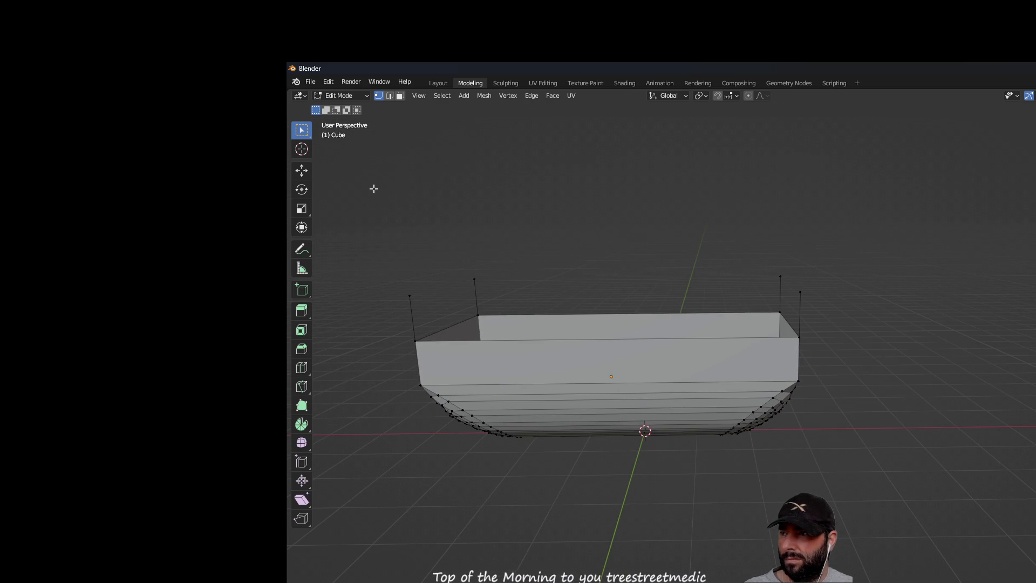
middle_drag(452, 241, 460, 225)
mouse_move(361, 229)
mouse_down()
mouse_move(787, 317)
mouse_move(835, 320)
mouse_move(834, 308)
mouse_up()
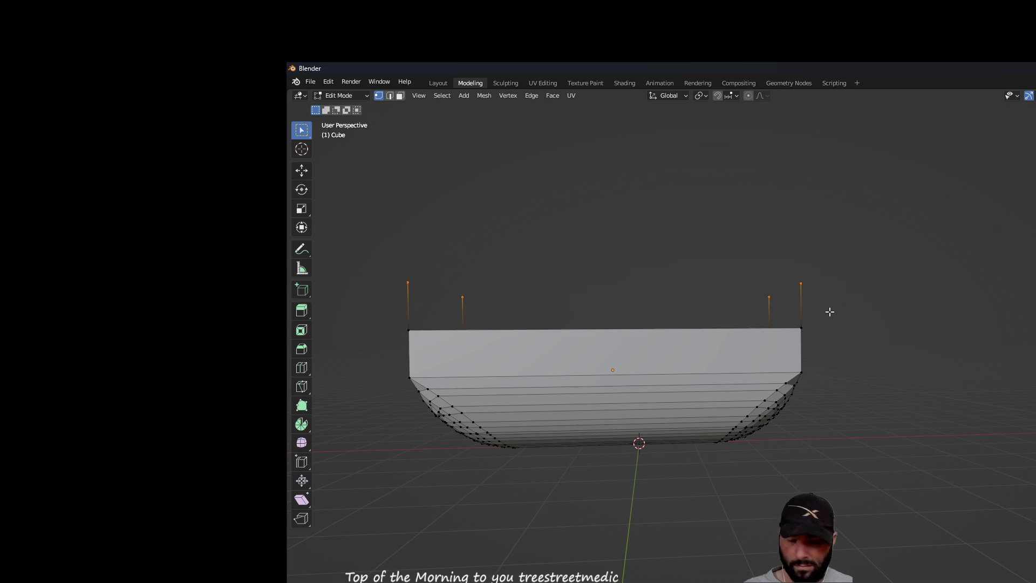
key(x)
click(783, 310)
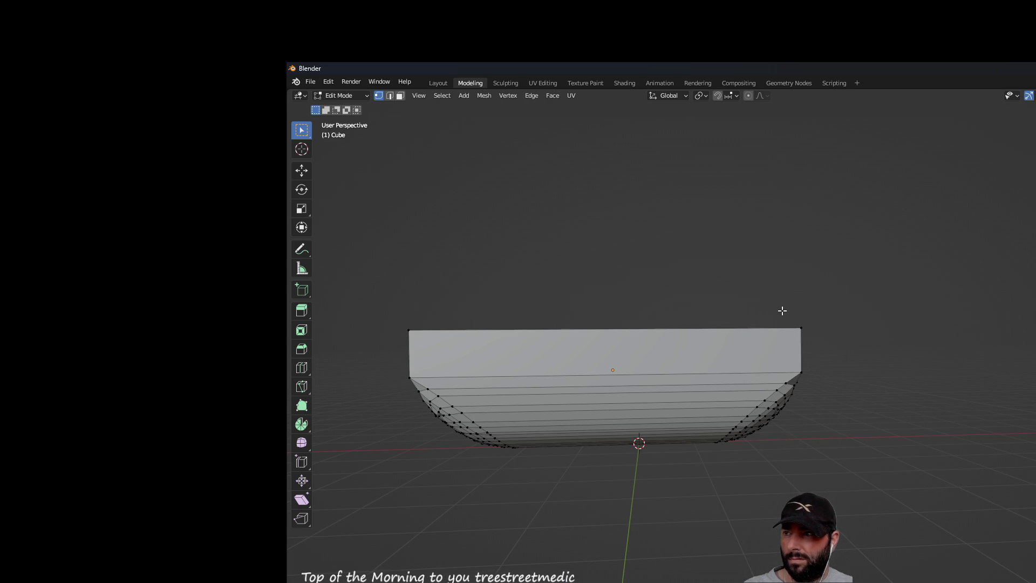
mouse_move(876, 308)
middle_down()
mouse_move(886, 407)
mouse_move(889, 331)
mouse_move(965, 315)
mouse_move(946, 308)
mouse_move(884, 351)
mouse_move(865, 426)
mouse_move(877, 278)
mouse_move(902, 285)
mouse_move(914, 305)
mouse_move(534, 351)
middle_up()
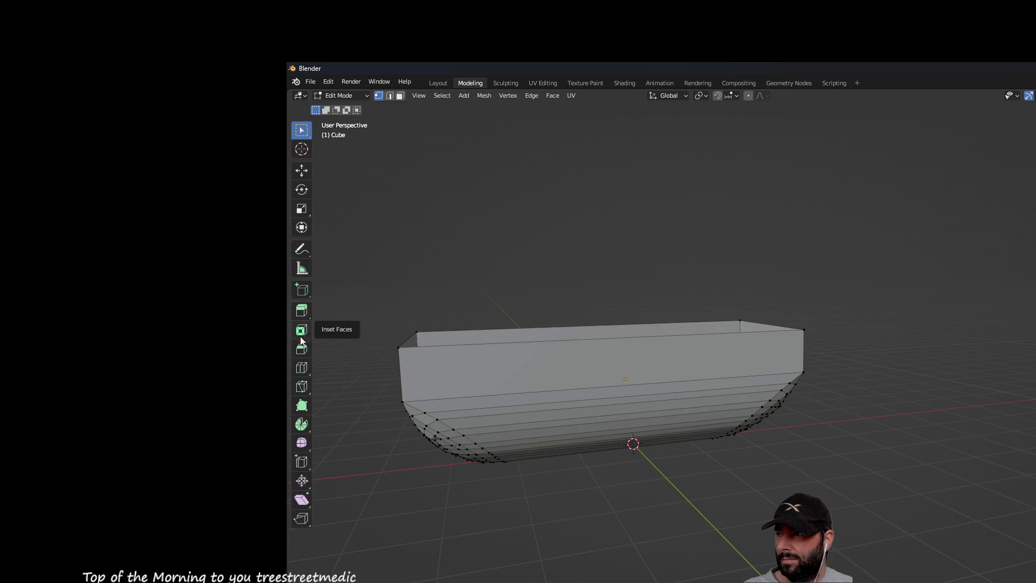
Step: Cut a new horizontal edge loop around the hull's upper sides
click(299, 368)
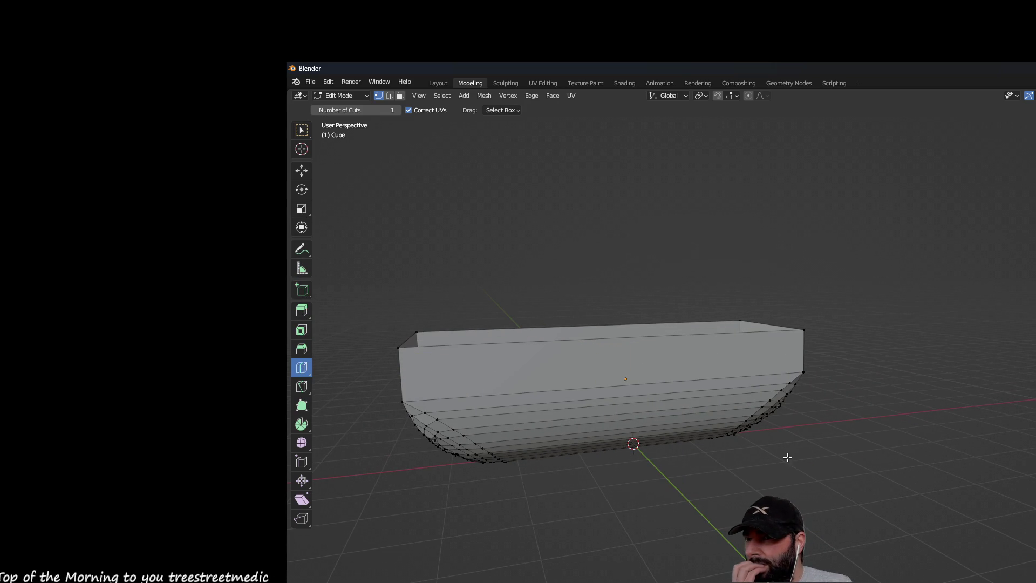
middle_drag(786, 456, 862, 442)
click(492, 350)
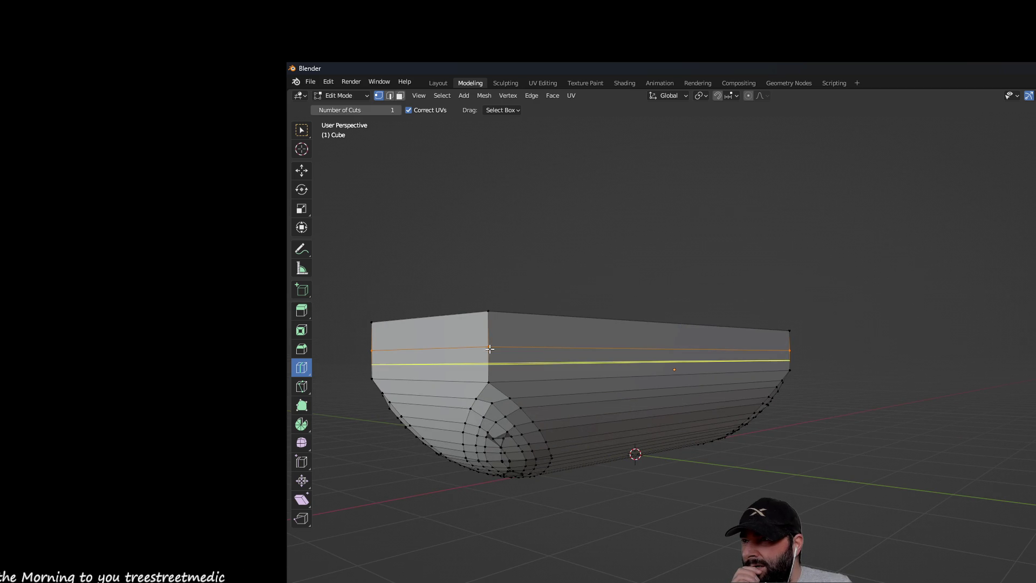
mouse_move(867, 460)
middle_down()
mouse_move(948, 456)
mouse_move(873, 466)
middle_up()
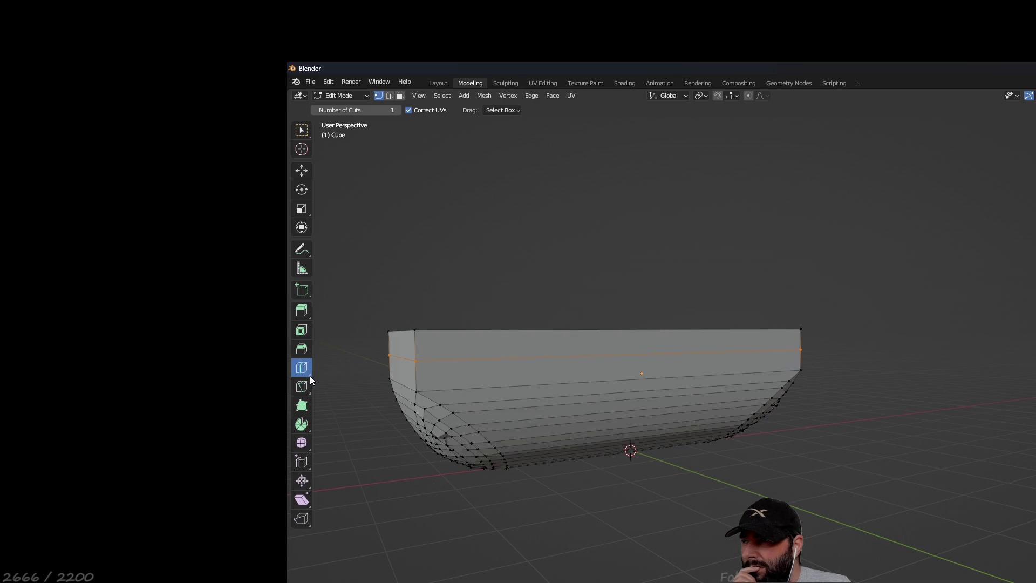
right_click(307, 371)
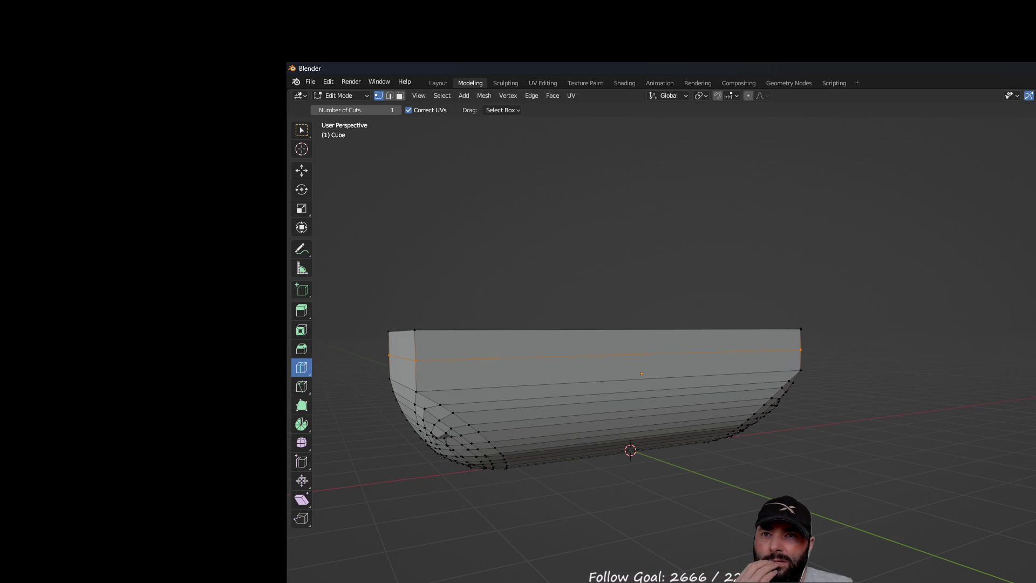
mouse_move(596, 255)
middle_down()
mouse_move(648, 254)
mouse_move(479, 364)
middle_up()
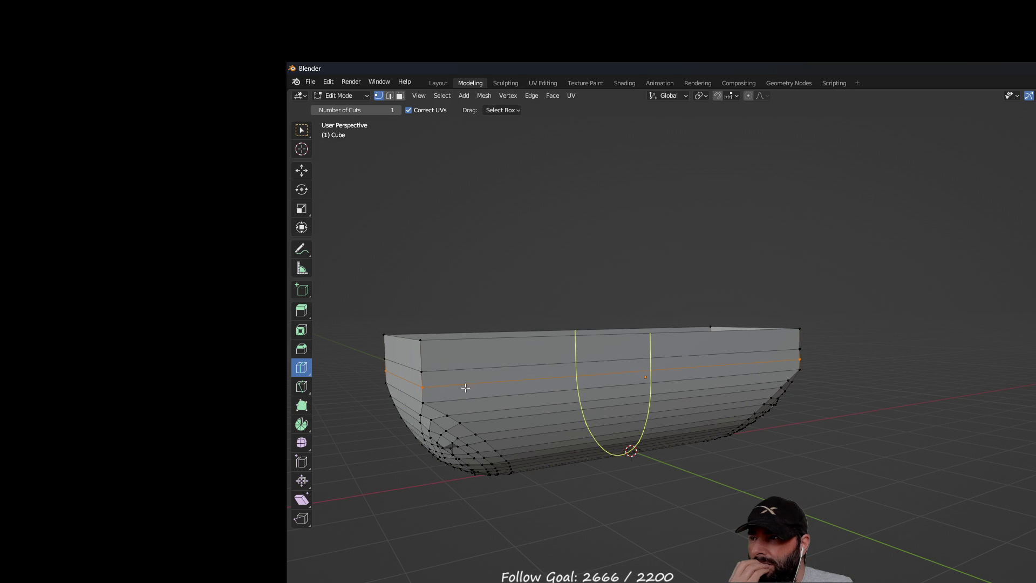
mouse_move(890, 447)
middle_down()
mouse_move(925, 423)
mouse_move(907, 470)
middle_up()
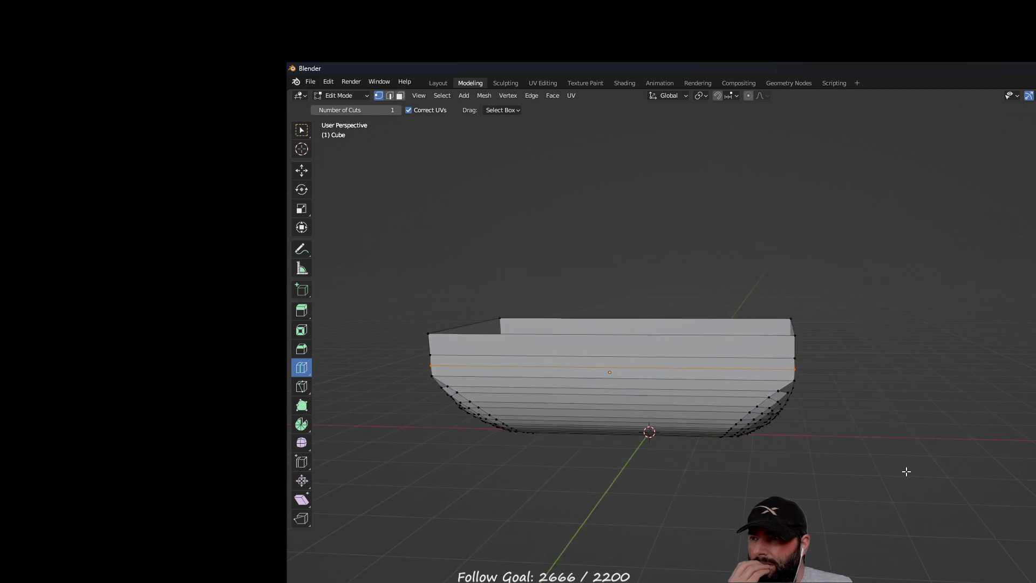
Step: Switch back to Select Box and select the top rim edge loop
click(306, 131)
mouse_move(451, 271)
middle_down()
mouse_move(458, 277)
mouse_move(436, 276)
middle_up()
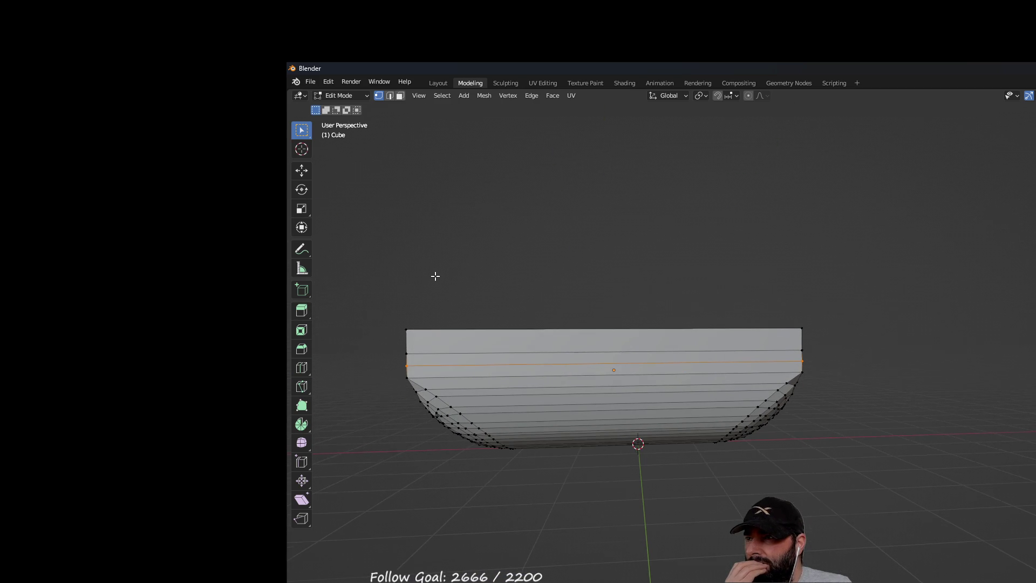
mouse_move(361, 279)
mouse_down()
mouse_move(525, 328)
mouse_move(875, 346)
mouse_up()
mouse_move(849, 268)
middle_down()
mouse_move(847, 308)
mouse_move(704, 264)
mouse_move(835, 283)
mouse_move(835, 297)
middle_up()
Step: Delete the top rim vertices, then box-select and delete the next rim row
key(x)
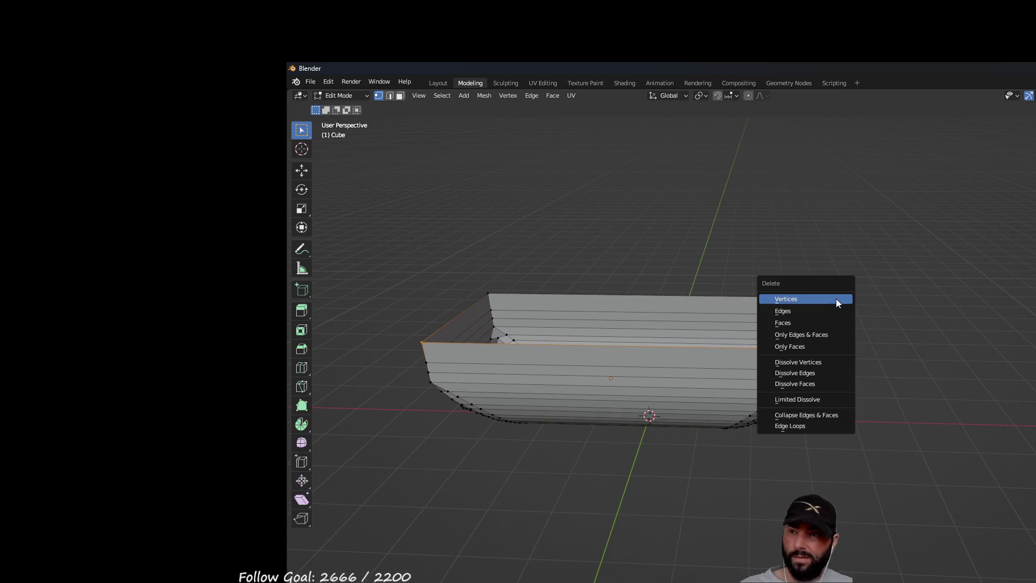
click(797, 297)
middle_drag(717, 256, 726, 231)
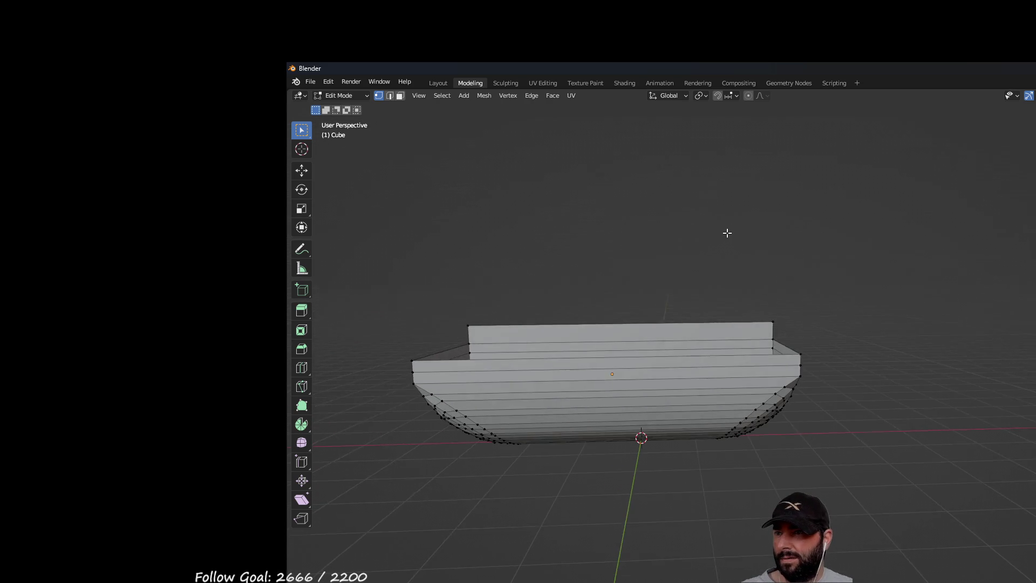
mouse_move(444, 294)
mouse_down()
mouse_move(556, 317)
mouse_move(826, 333)
mouse_up()
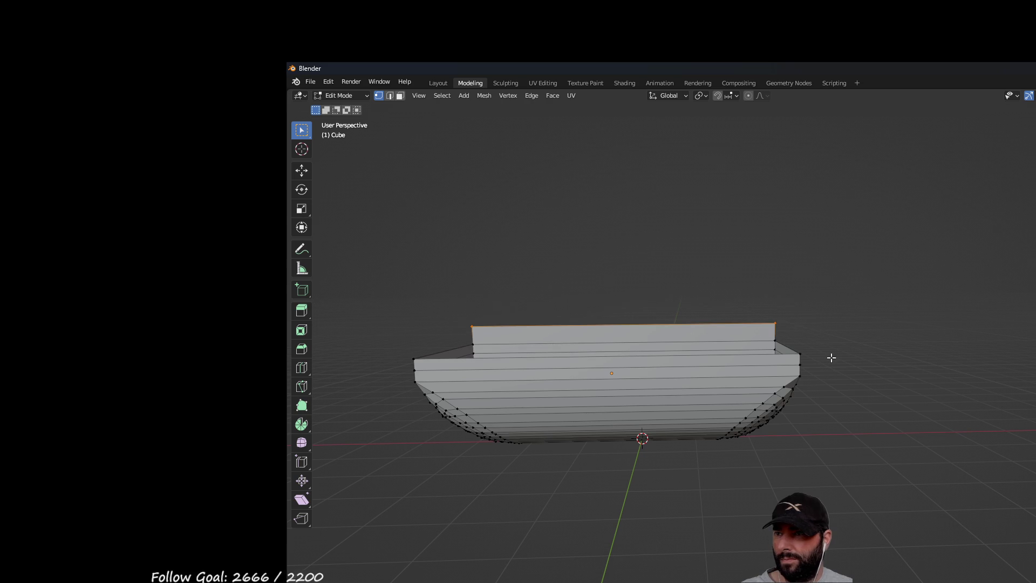
key(x)
click(789, 359)
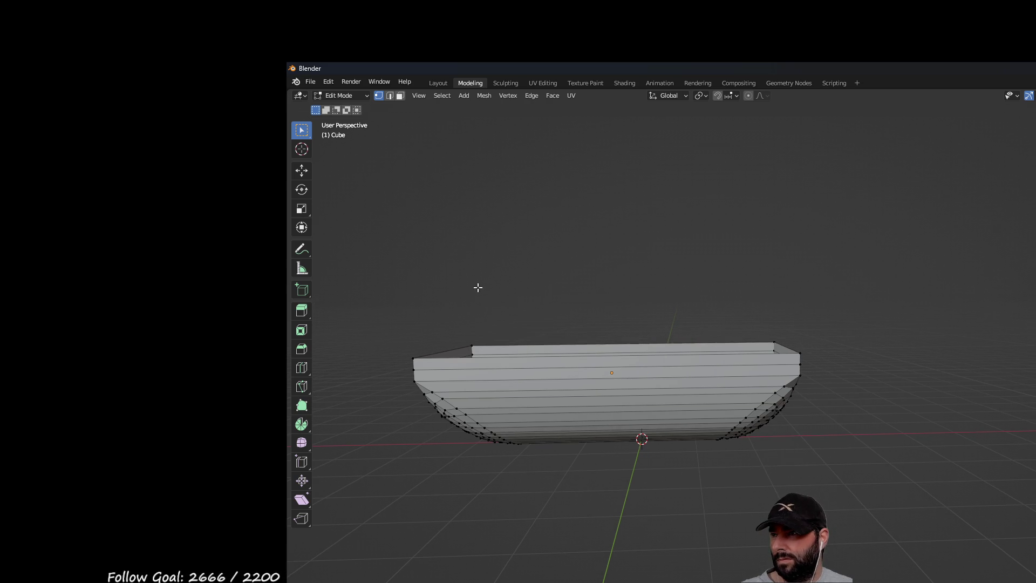
Step: Select the rim, try an extrusion, then box-select and delete the top-rim vertices
middle_drag(405, 324, 446, 308)
drag(392, 321, 830, 355)
right_click(889, 374)
click(858, 380)
click(853, 374)
mouse_move(853, 374)
middle_down()
mouse_move(657, 271)
mouse_move(426, 310)
middle_up()
mouse_move(390, 308)
mouse_down()
mouse_move(683, 348)
mouse_move(784, 348)
mouse_up()
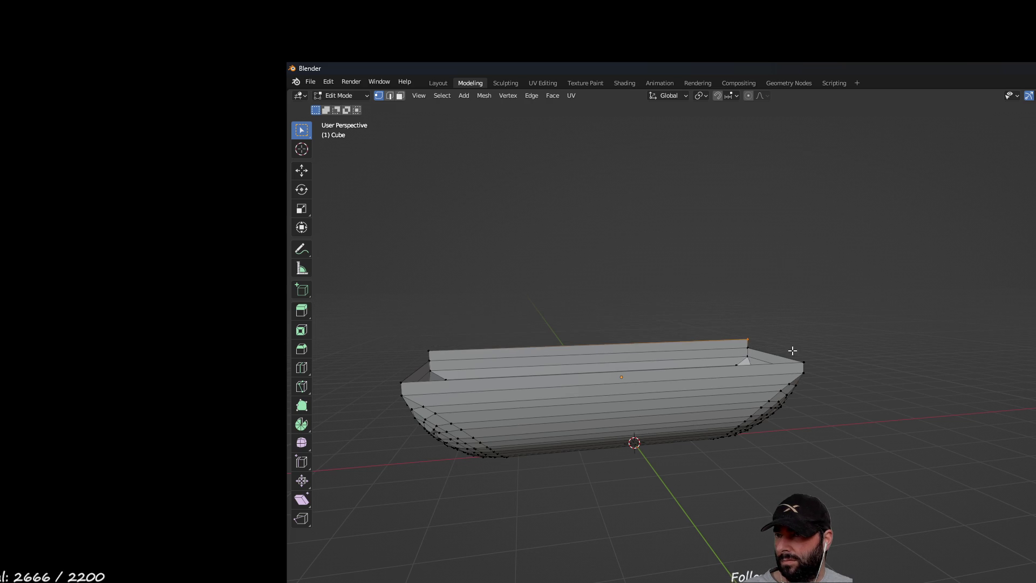
key(x)
click(799, 367)
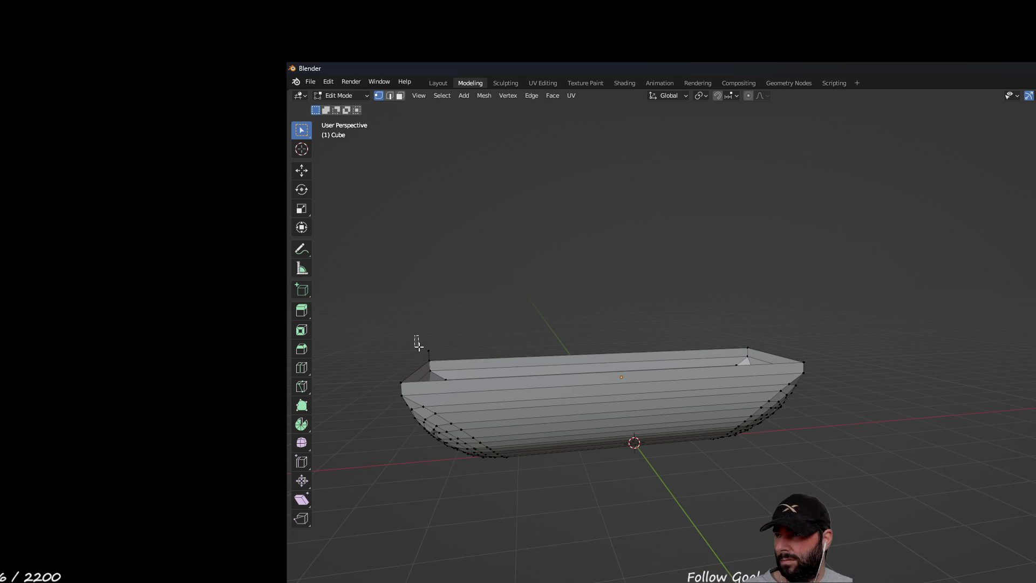
Step: Delete the remaining upper rim vertices down to the new edge loop
drag(436, 353, 437, 354)
key(x)
key(Escape)
key(x)
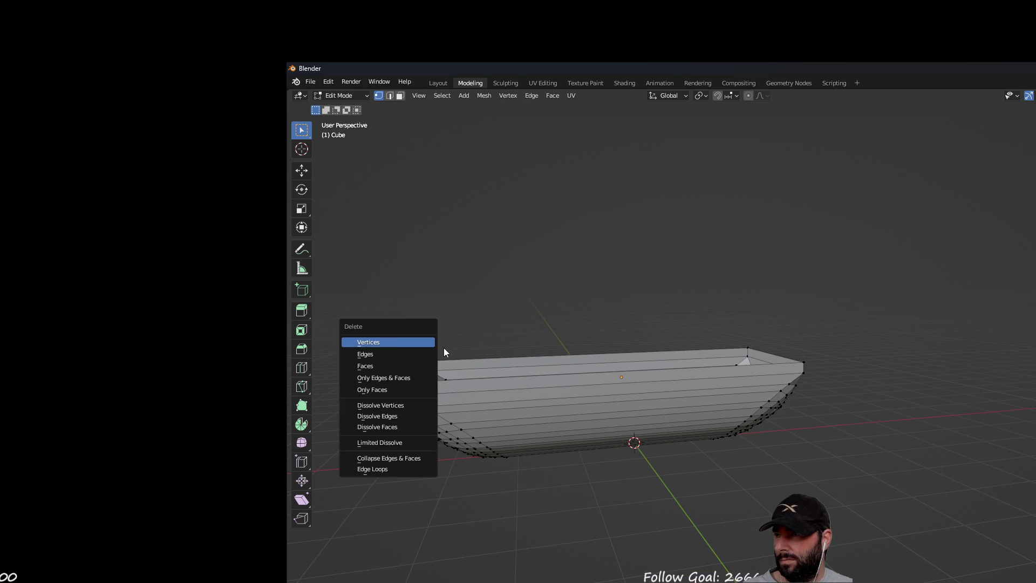
click(390, 344)
mouse_move(776, 451)
middle_down()
mouse_move(1020, 484)
mouse_move(955, 440)
mouse_move(1009, 454)
mouse_move(963, 455)
mouse_move(980, 457)
mouse_move(967, 440)
mouse_move(793, 401)
middle_up()
mouse_move(717, 484)
middle_down()
mouse_move(796, 485)
mouse_move(534, 451)
middle_up()
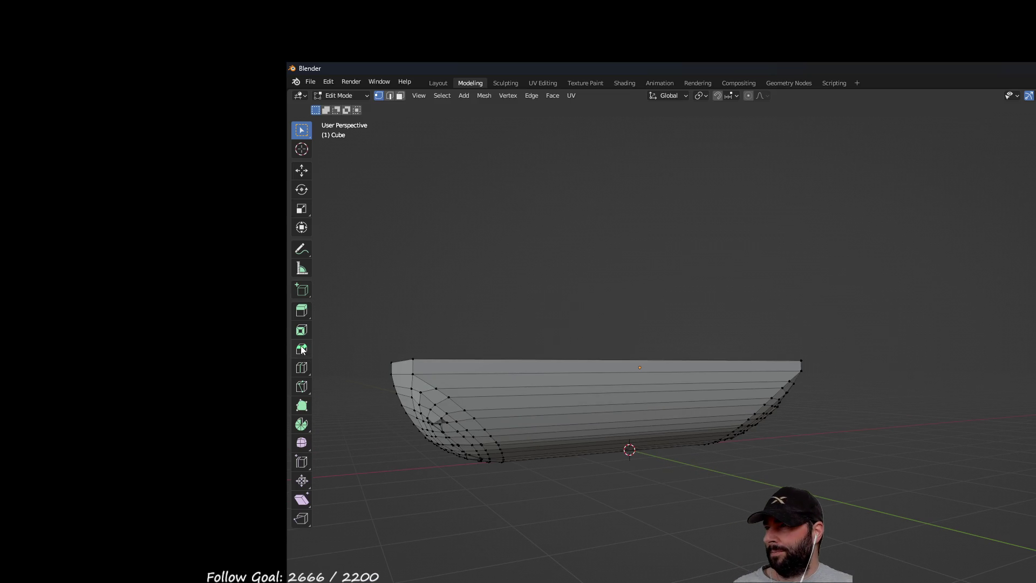
click(302, 311)
mouse_move(566, 504)
middle_down()
mouse_move(713, 520)
mouse_move(755, 562)
middle_up()
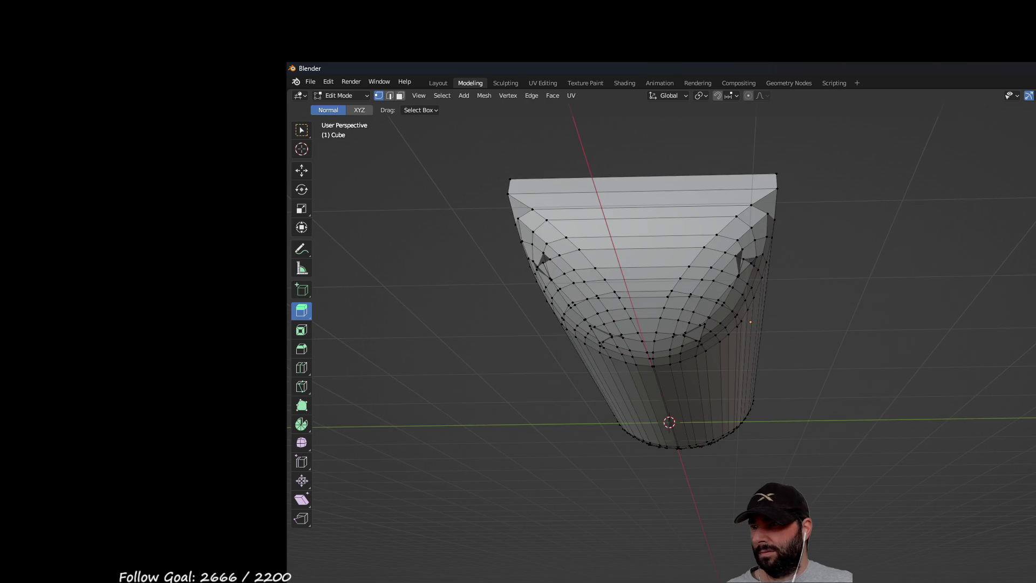
Step: Box-select all the vertices of the hull's rounded end
click(647, 337)
shift+click(656, 332)
shift+click(631, 319)
shift+click(660, 318)
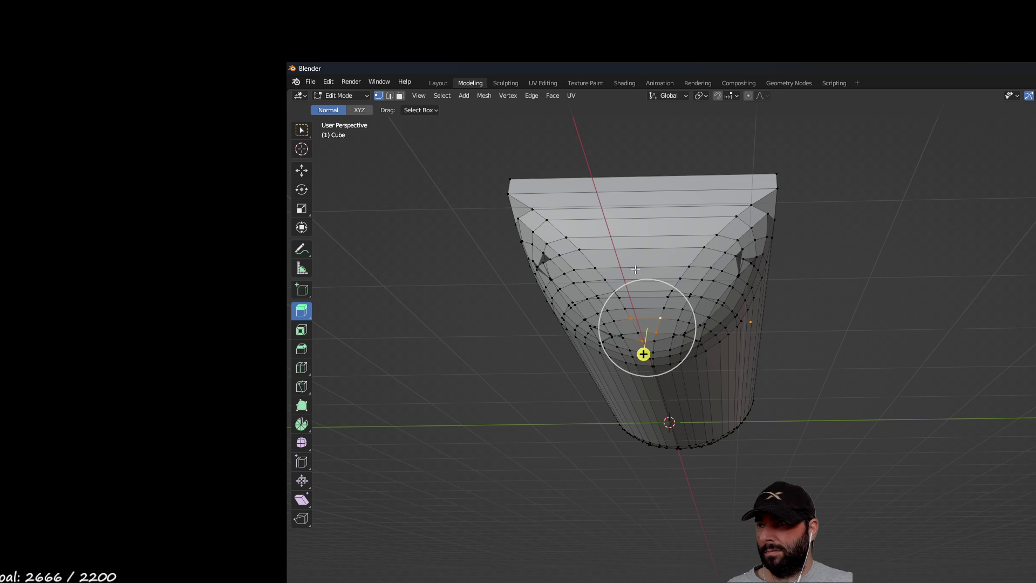
key(ctrl+z)
mouse_move(642, 300)
middle_down()
mouse_move(617, 297)
mouse_move(521, 324)
mouse_move(696, 310)
mouse_move(635, 309)
middle_up()
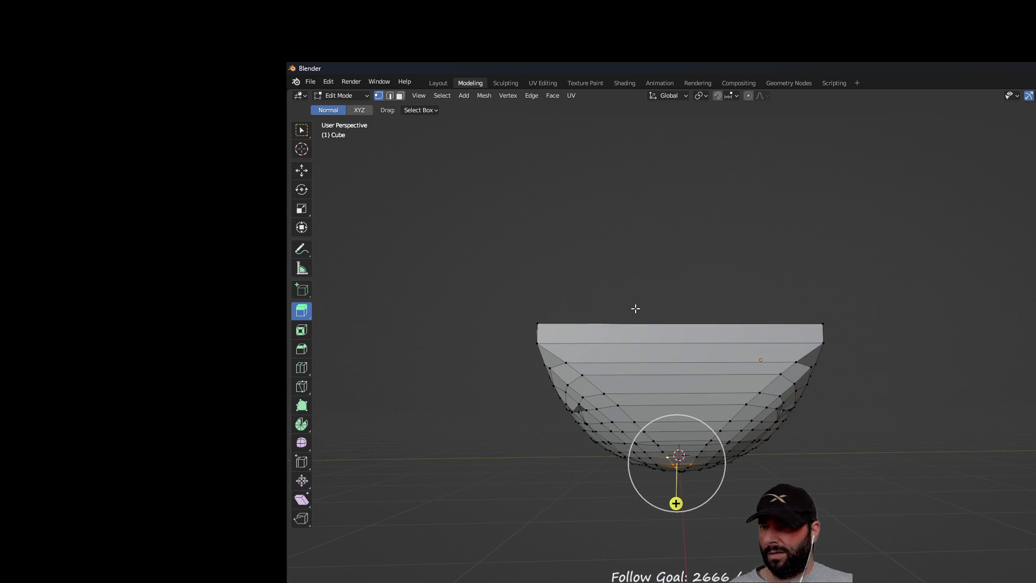
mouse_move(473, 284)
mouse_down()
mouse_move(555, 363)
mouse_move(840, 515)
mouse_up()
mouse_move(840, 515)
middle_down()
mouse_move(854, 460)
mouse_move(918, 458)
mouse_move(626, 485)
middle_up()
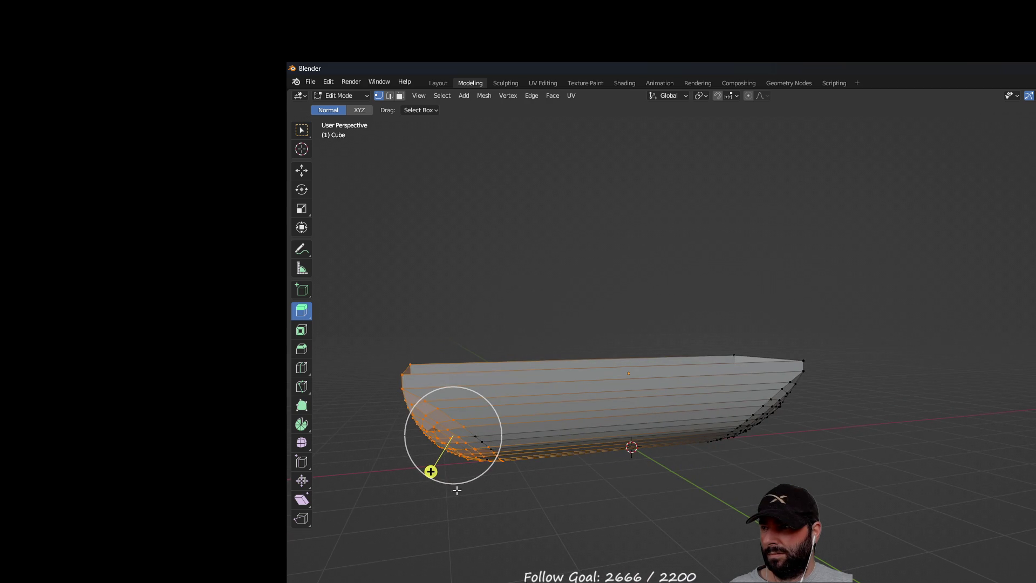
Step: Extrude the hull end outward about 0.7 m, undoing a second 0.3766 m extrusion
mouse_move(431, 472)
mouse_down()
mouse_move(389, 518)
mouse_move(402, 505)
mouse_up()
mouse_move(599, 514)
middle_down()
mouse_move(706, 481)
mouse_move(747, 453)
mouse_move(791, 394)
mouse_move(838, 507)
middle_up()
mouse_move(1003, 518)
middle_down()
mouse_move(969, 539)
mouse_move(918, 462)
mouse_move(950, 455)
middle_up()
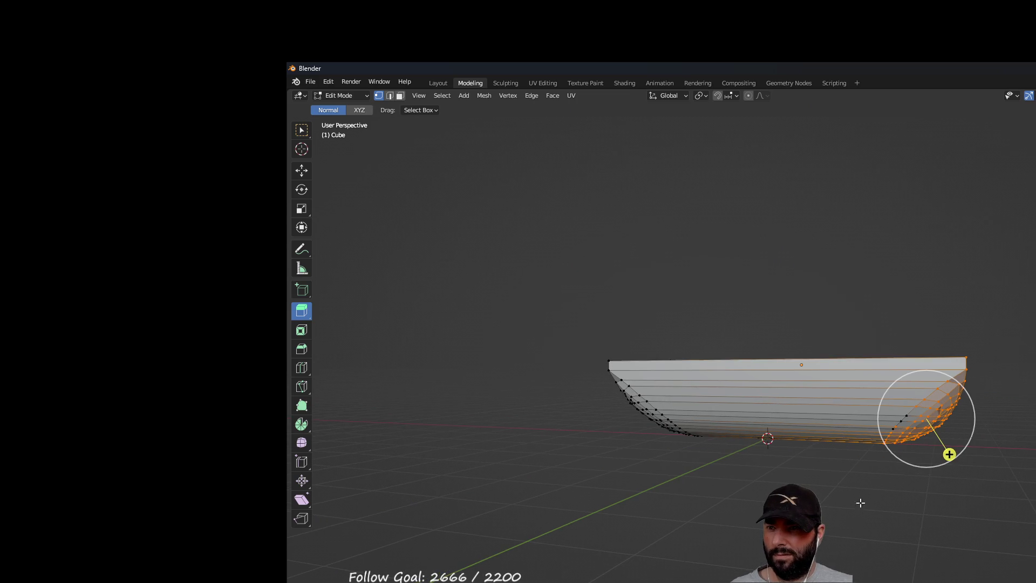
mouse_move(949, 455)
mouse_down()
mouse_move(999, 488)
mouse_move(934, 423)
mouse_move(1031, 535)
mouse_move(1034, 562)
mouse_move(971, 502)
mouse_move(1035, 574)
mouse_move(994, 521)
mouse_up()
mouse_move(994, 521)
middle_down()
mouse_move(1016, 396)
mouse_move(990, 389)
mouse_move(1000, 427)
middle_up()
key(ctrl+z)
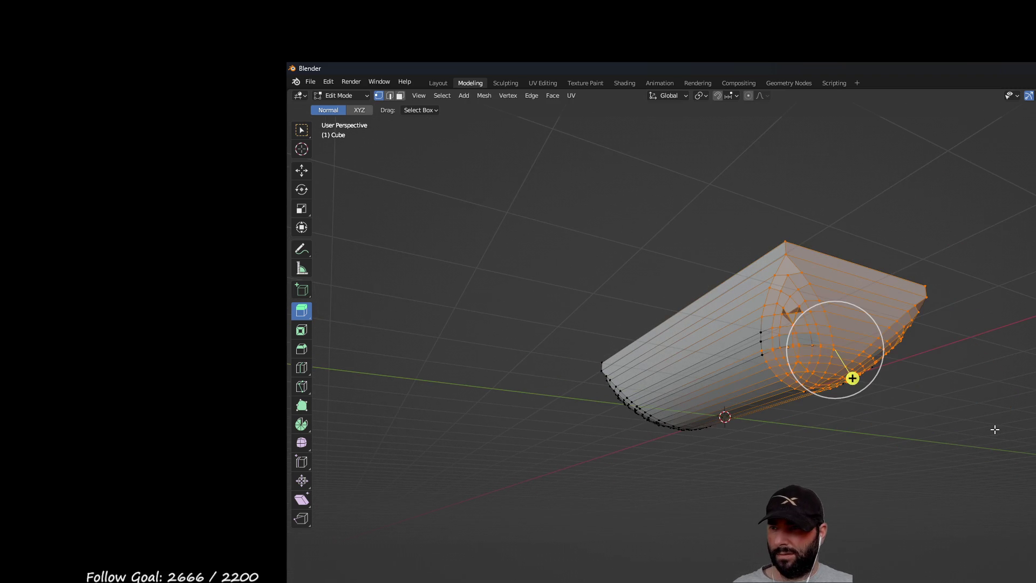
mouse_move(911, 406)
middle_down()
mouse_move(936, 413)
mouse_move(961, 403)
middle_up()
click(942, 264)
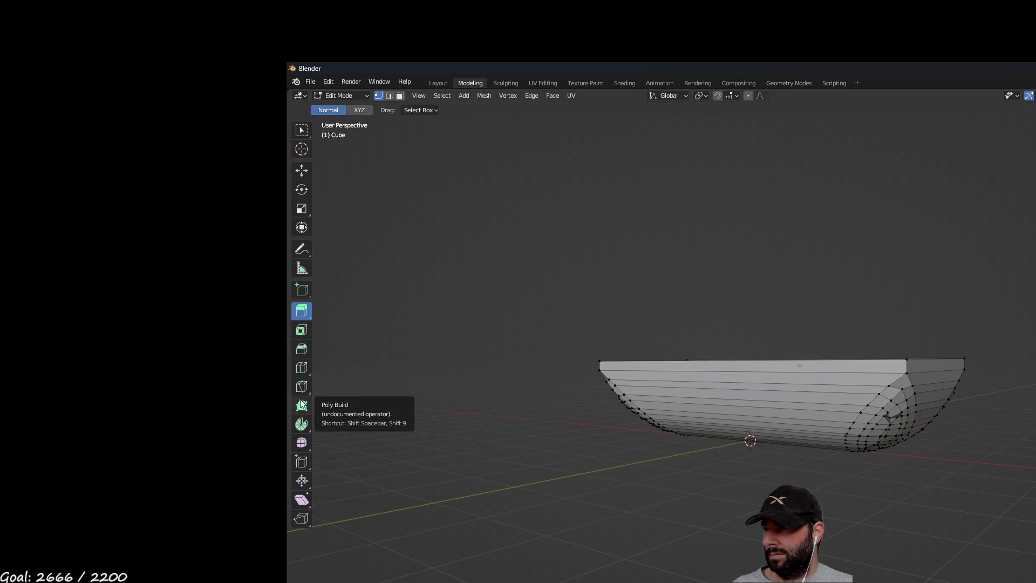
click(303, 464)
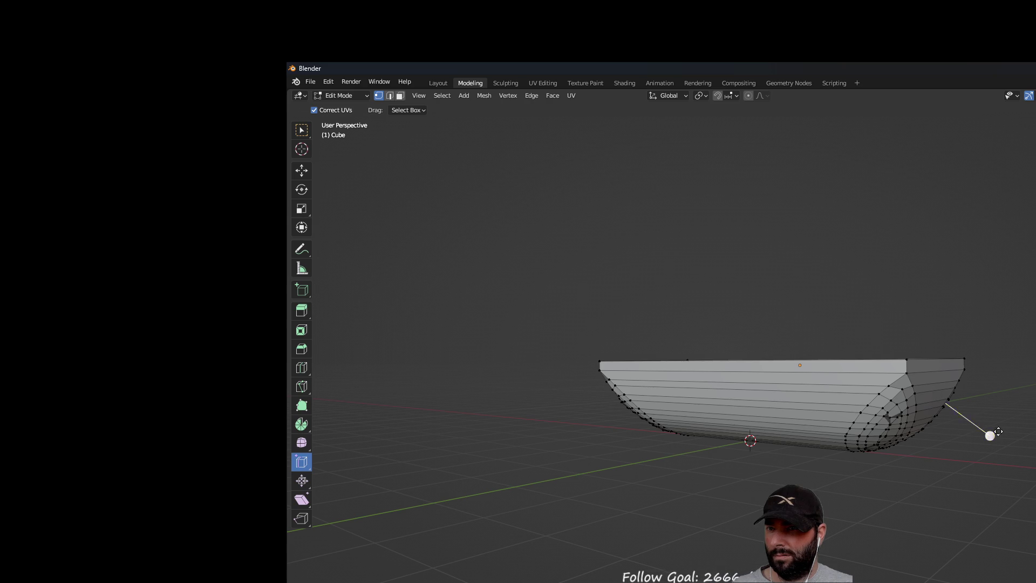
mouse_move(1007, 444)
middle_down()
mouse_move(981, 400)
mouse_move(908, 394)
middle_up()
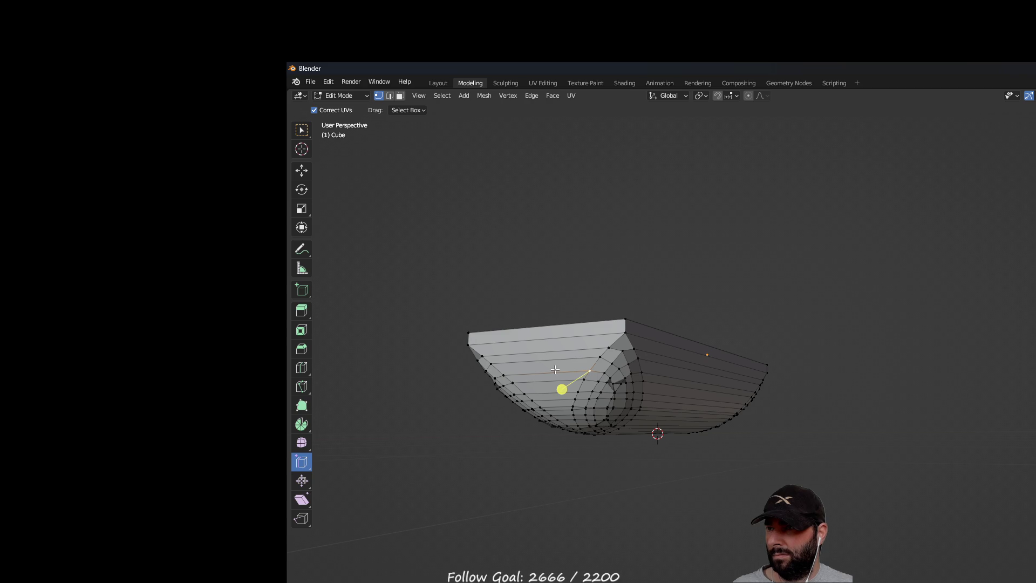
drag(488, 315, 588, 432)
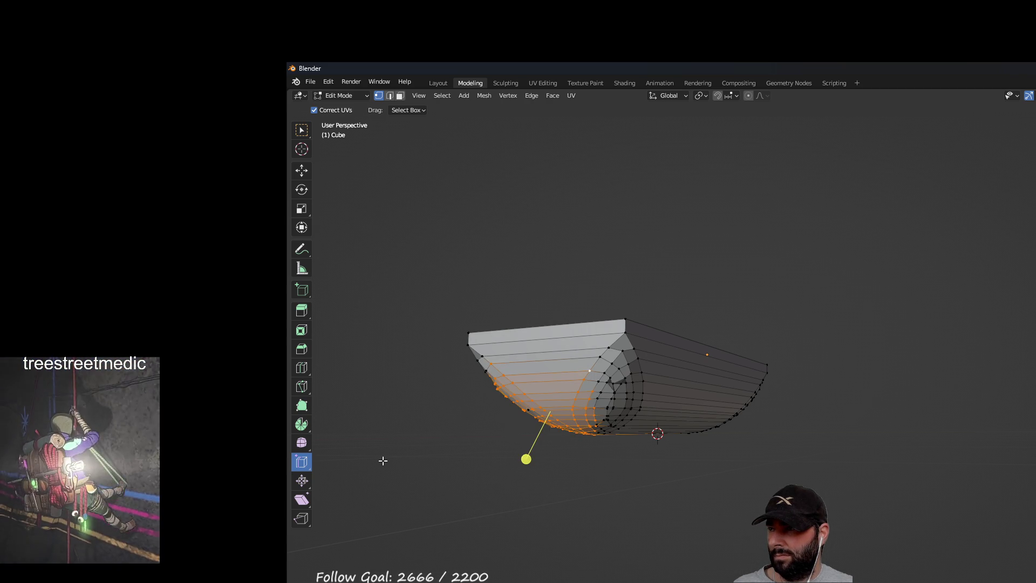
mouse_move(736, 486)
middle_down()
mouse_move(671, 497)
mouse_move(746, 485)
mouse_move(734, 493)
mouse_move(799, 451)
mouse_move(837, 477)
middle_up()
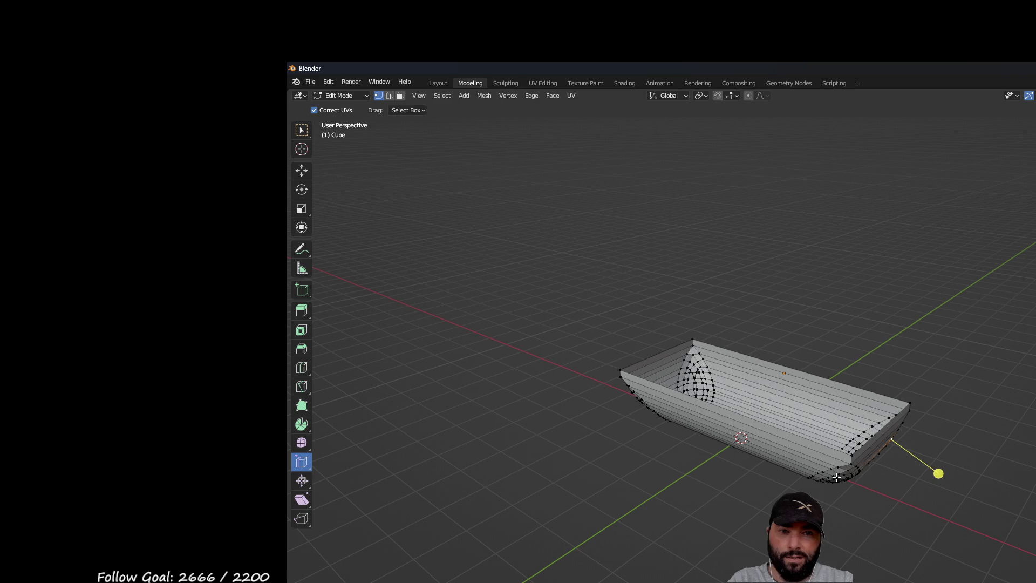
mouse_move(885, 354)
middle_down()
mouse_move(747, 405)
mouse_move(911, 336)
mouse_move(800, 312)
mouse_move(937, 389)
mouse_move(914, 297)
mouse_move(885, 287)
mouse_move(819, 294)
mouse_move(956, 322)
mouse_move(920, 297)
mouse_move(784, 296)
mouse_move(807, 303)
mouse_move(826, 289)
mouse_move(819, 273)
mouse_move(900, 296)
mouse_move(925, 341)
mouse_move(560, 319)
mouse_move(604, 381)
mouse_move(721, 455)
mouse_move(574, 364)
mouse_move(574, 349)
mouse_move(562, 433)
mouse_move(578, 381)
mouse_move(575, 413)
mouse_move(512, 337)
middle_up()
mouse_move(384, 254)
middle_down()
mouse_move(532, 292)
mouse_move(433, 249)
middle_up()
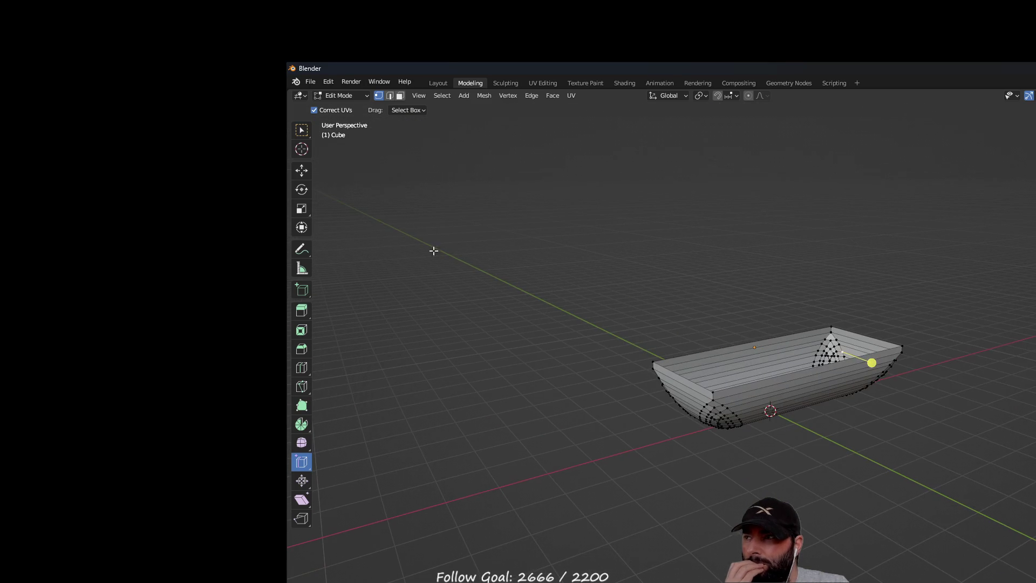
Step: Switch to the Move tool, look along the boat's length, and select the front corner vertex
click(302, 170)
scroll(690, 440, up, 3)
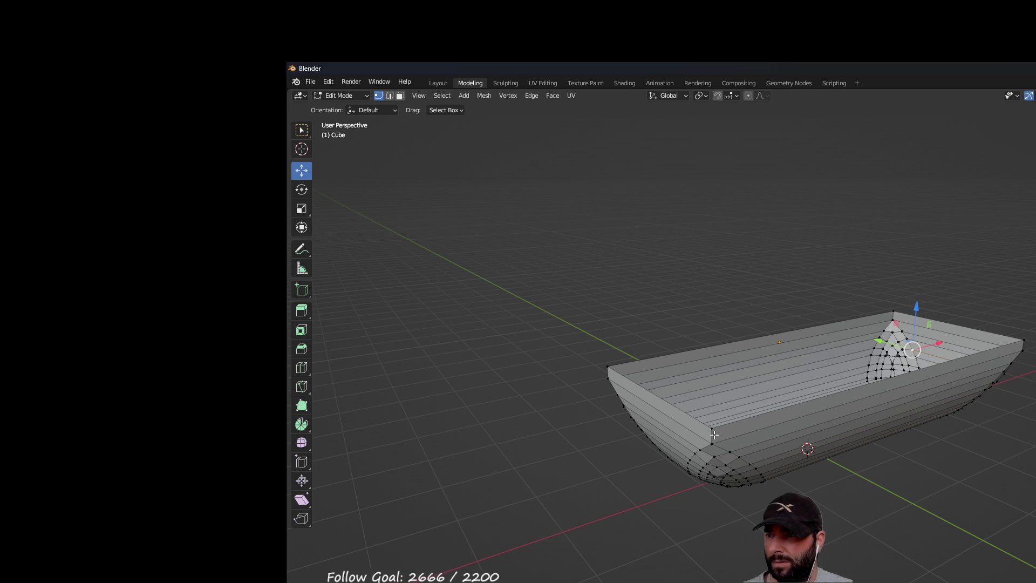
mouse_move(606, 446)
middle_down()
mouse_move(697, 427)
mouse_move(726, 446)
middle_up()
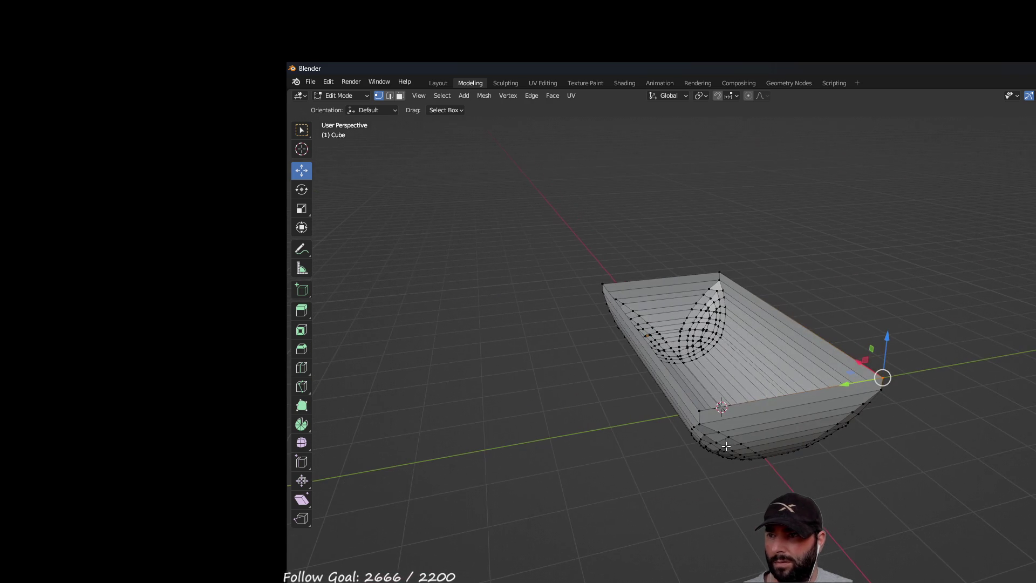
click(691, 407)
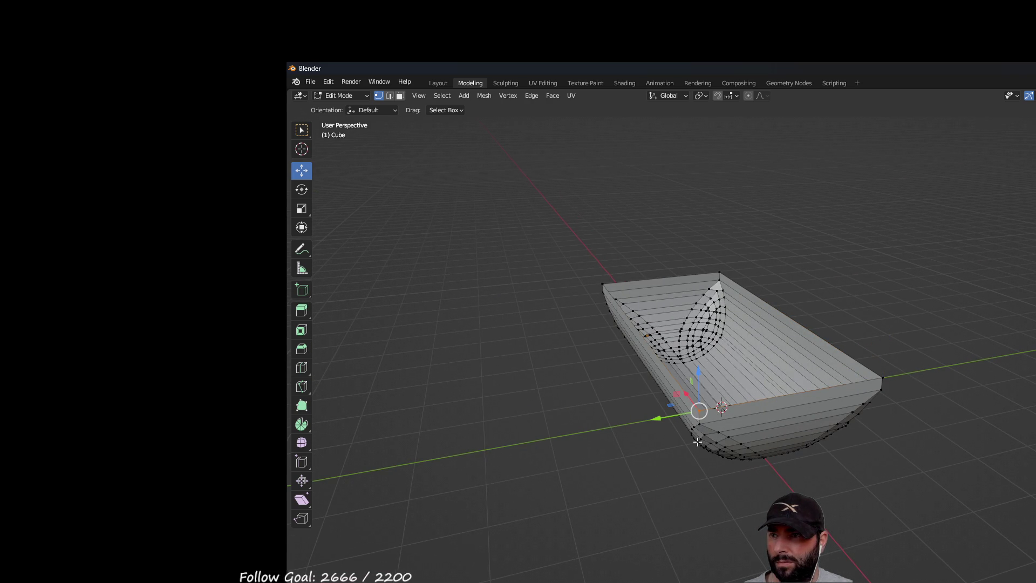
Step: Select vertices around the front corner and near end, ending on a high three-quarter view
mouse_move(879, 456)
middle_down()
mouse_move(834, 465)
mouse_move(820, 451)
middle_up()
drag(826, 428, 845, 447)
middle_drag(898, 477, 1003, 496)
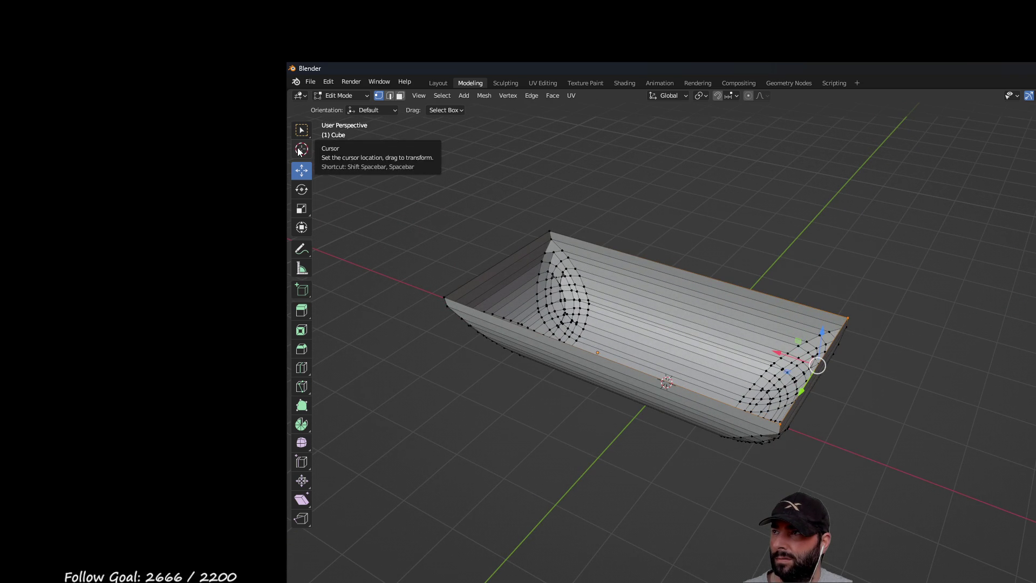
alt+click(783, 430)
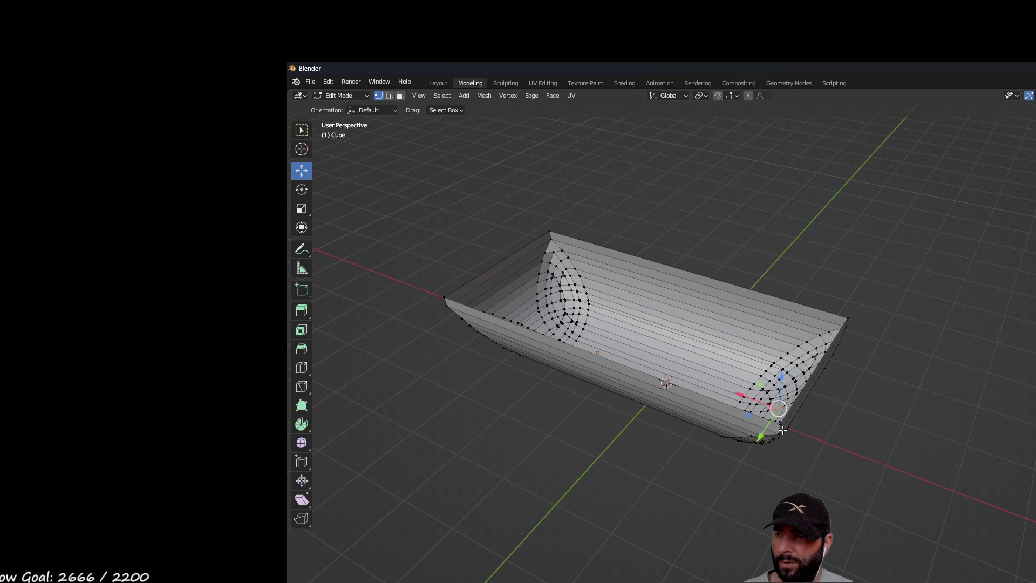
mouse_move(780, 408)
middle_down()
mouse_move(856, 428)
mouse_move(757, 401)
middle_up()
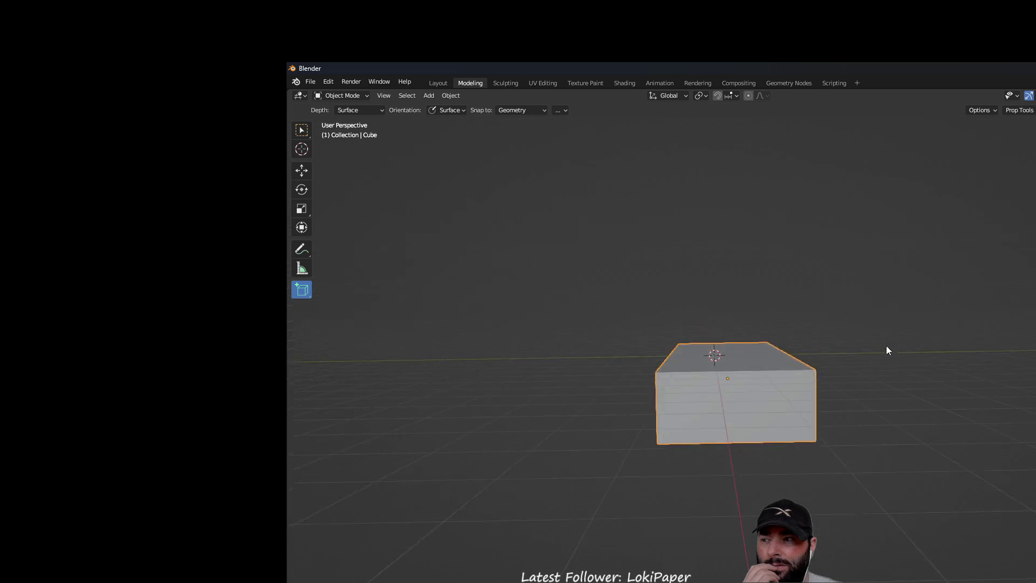
mouse_move(886, 351)
middle_down()
mouse_move(887, 338)
mouse_move(969, 393)
middle_up()
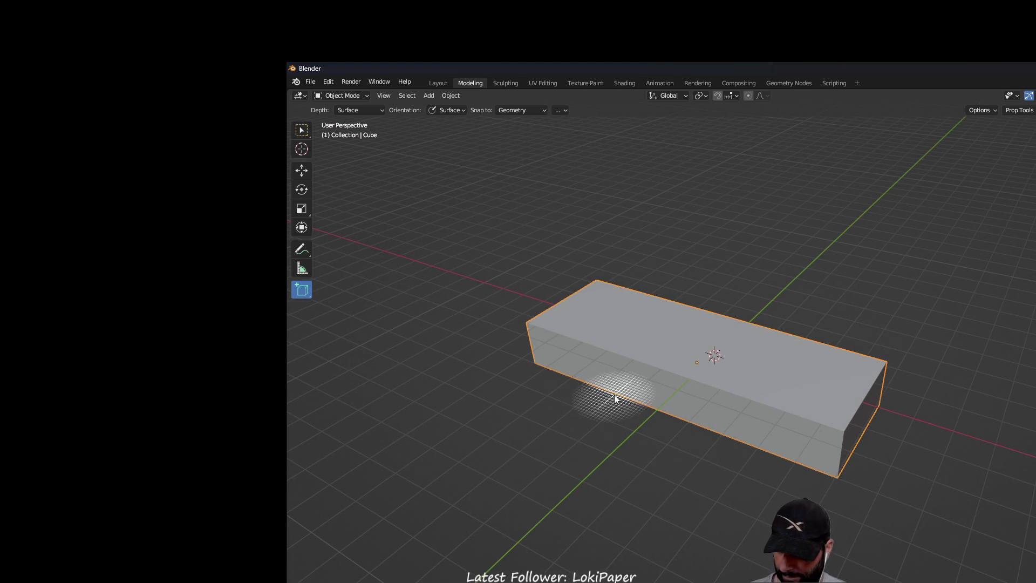
Step: Delete the selected box, leaving the scene empty
key(Delete)
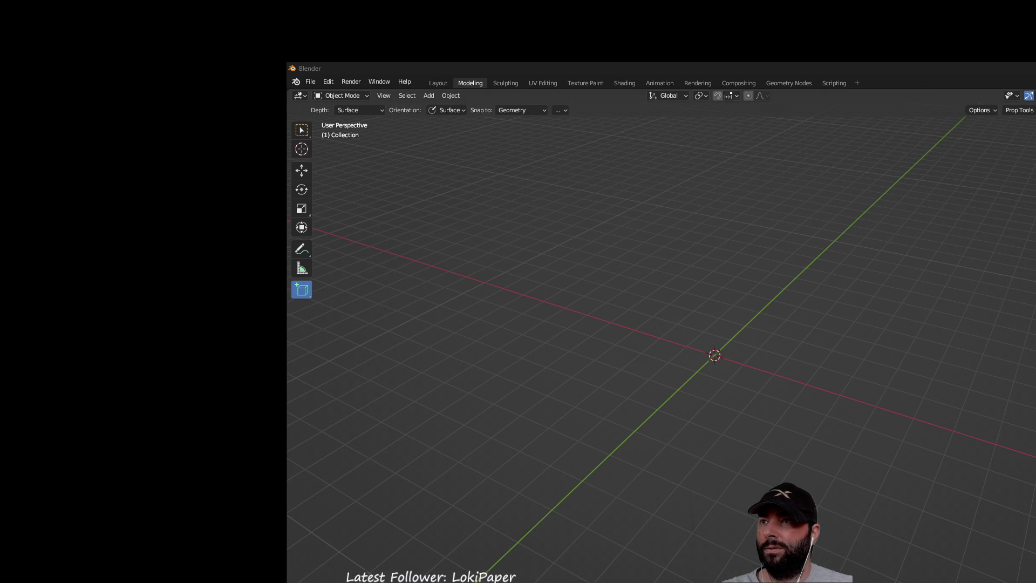
Step: Switch to the Geometry Nodes workspace
click(788, 83)
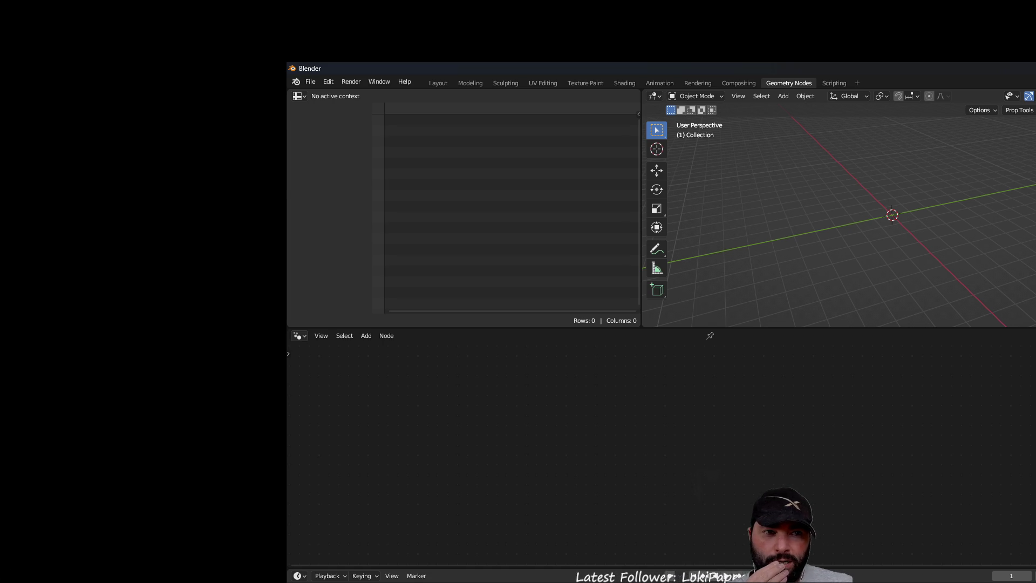
Step: Browse the node editor's right-click Add > Mesh options, then close them without adding anything
right_click(586, 444)
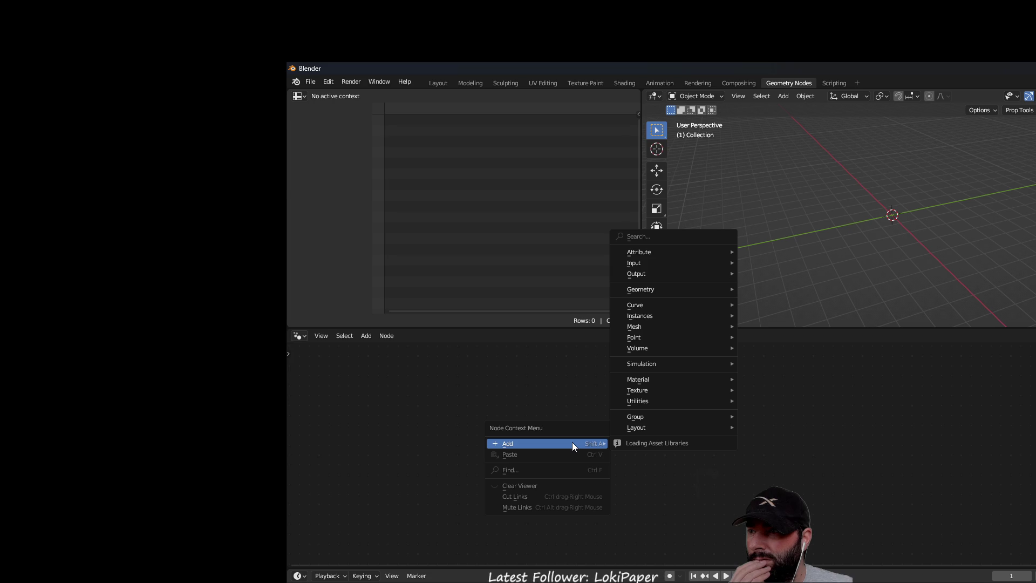
right_click(575, 409)
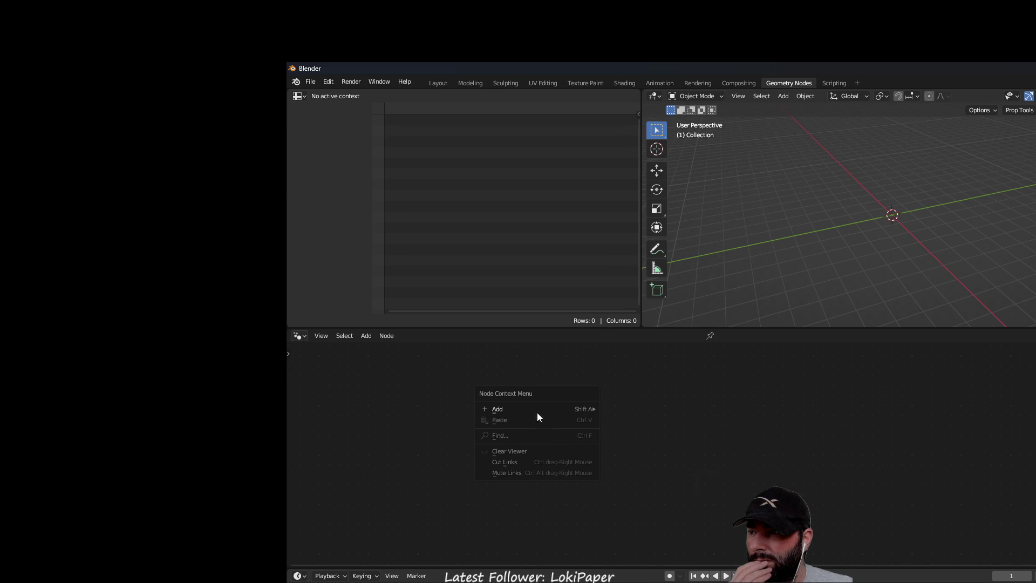
mouse_move(557, 409)
mouse_move(662, 296)
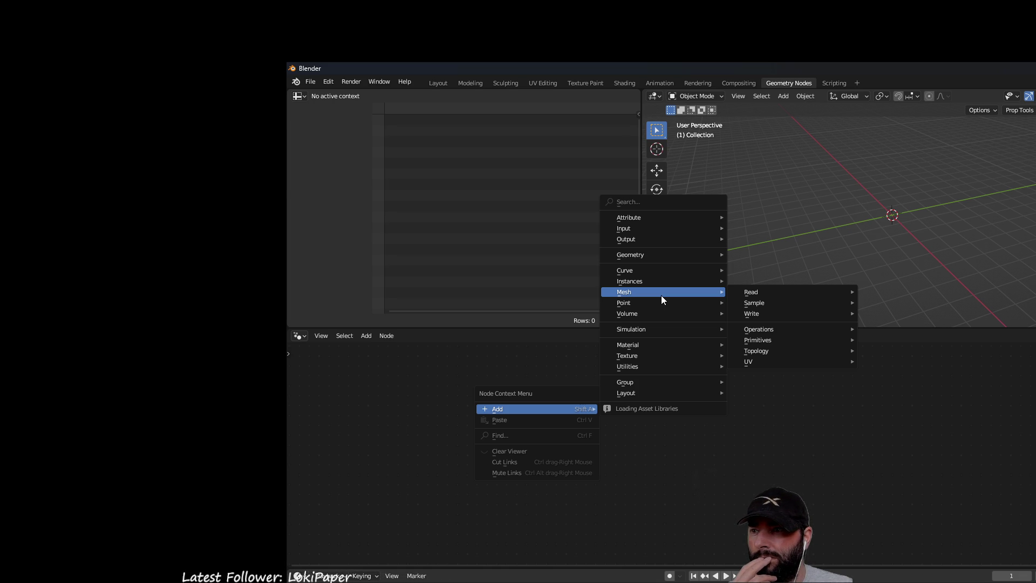
key(Escape)
Step: Look through the Add and Node header menus, then return to the Modeling workspace
click(370, 335)
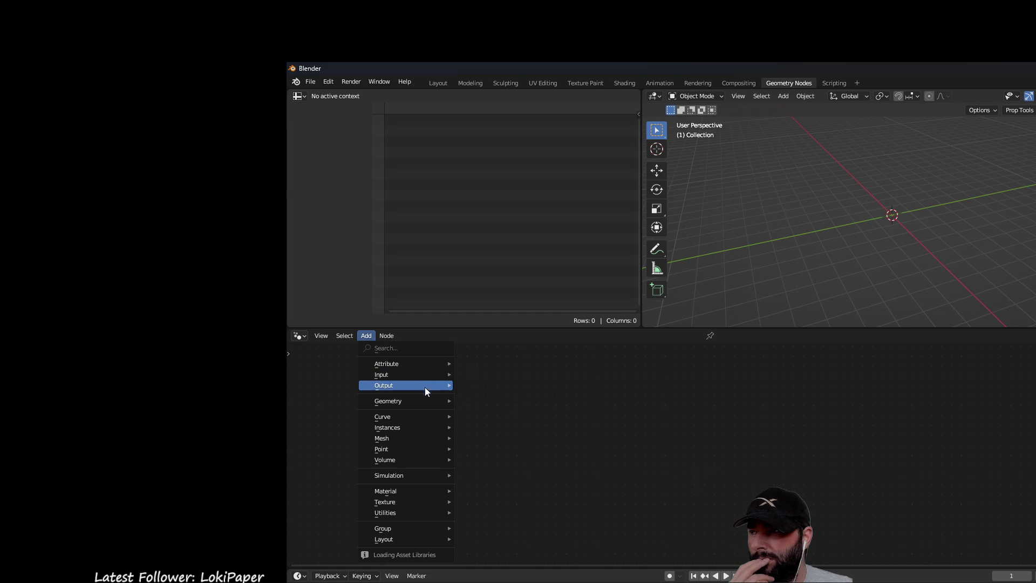
mouse_move(420, 403)
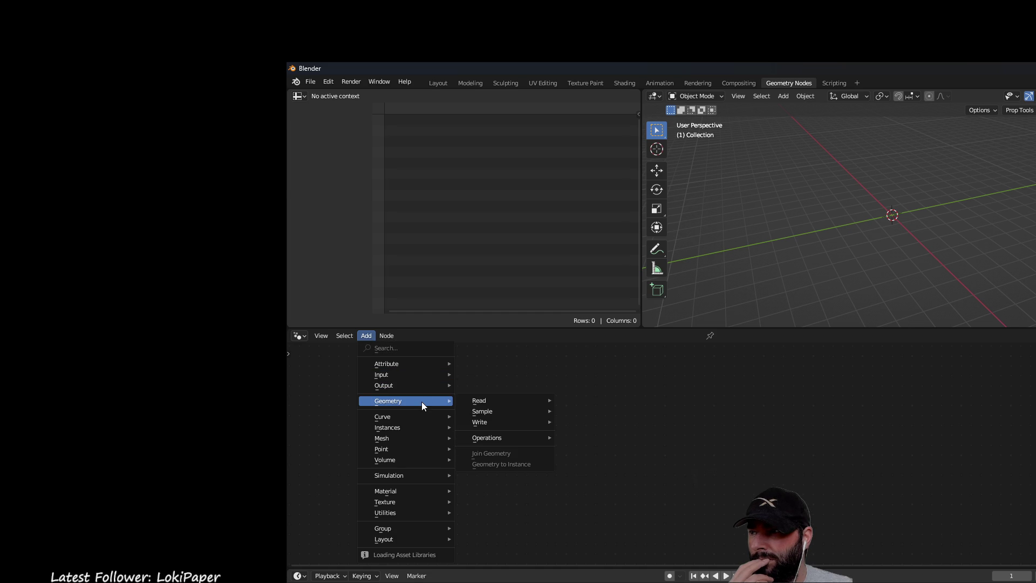
mouse_move(412, 439)
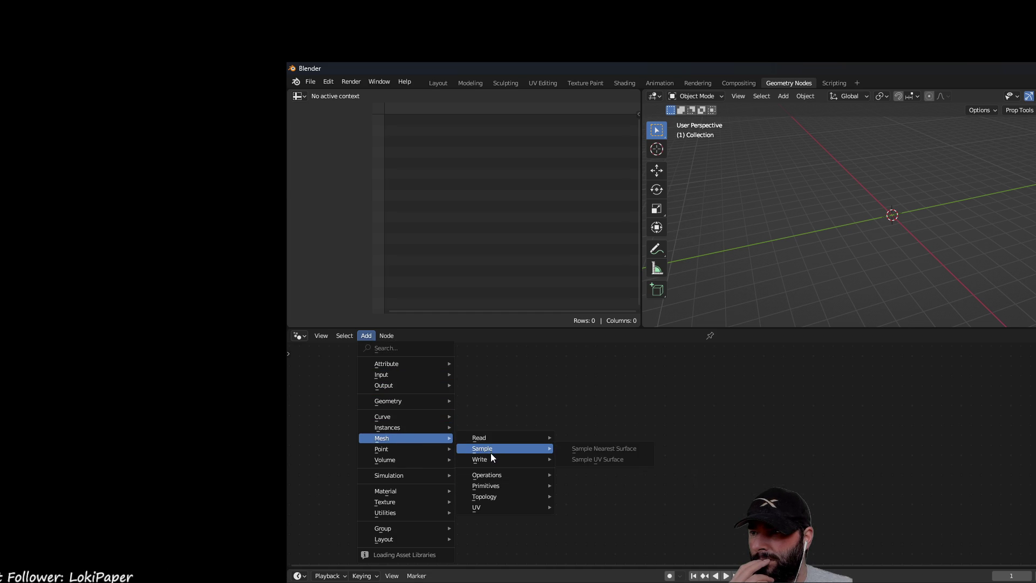
mouse_move(492, 511)
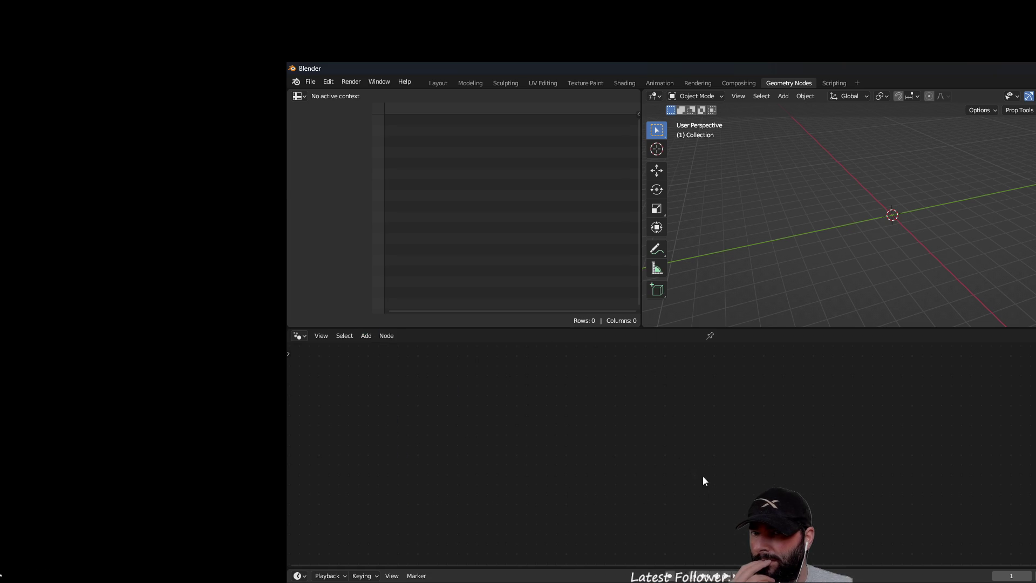
click(389, 336)
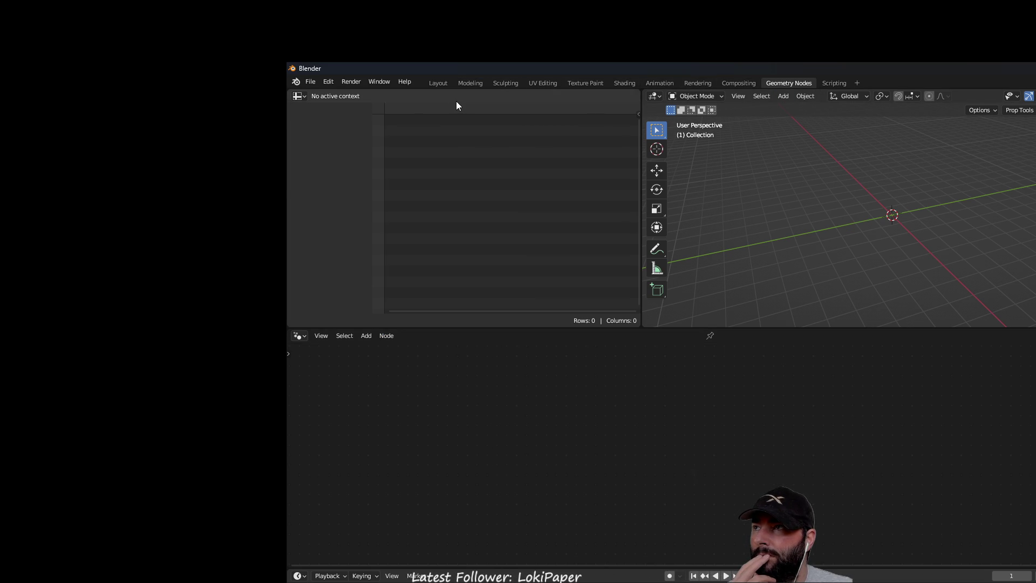
click(469, 84)
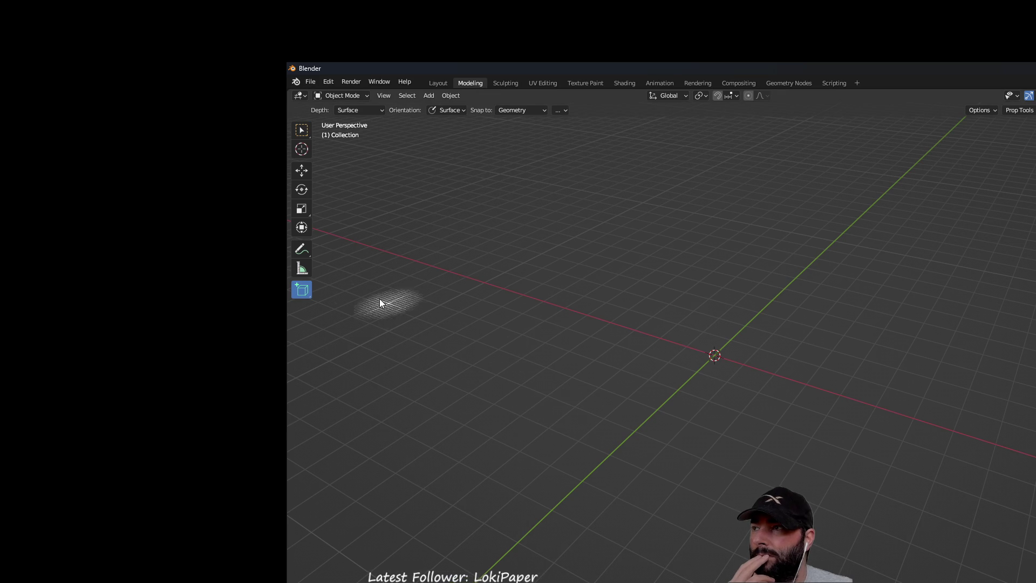
middle_drag(870, 387, 782, 367)
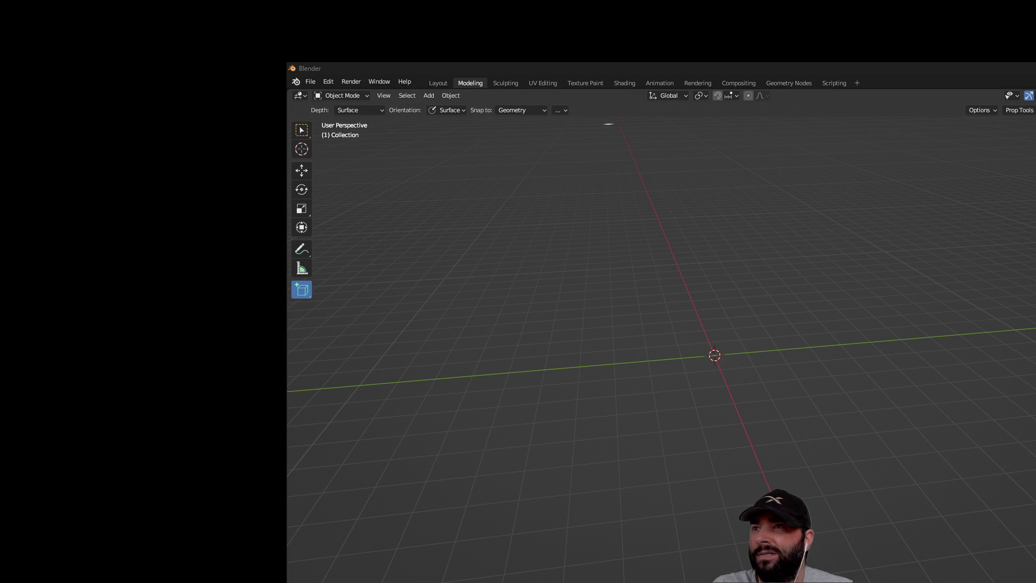
click(451, 96)
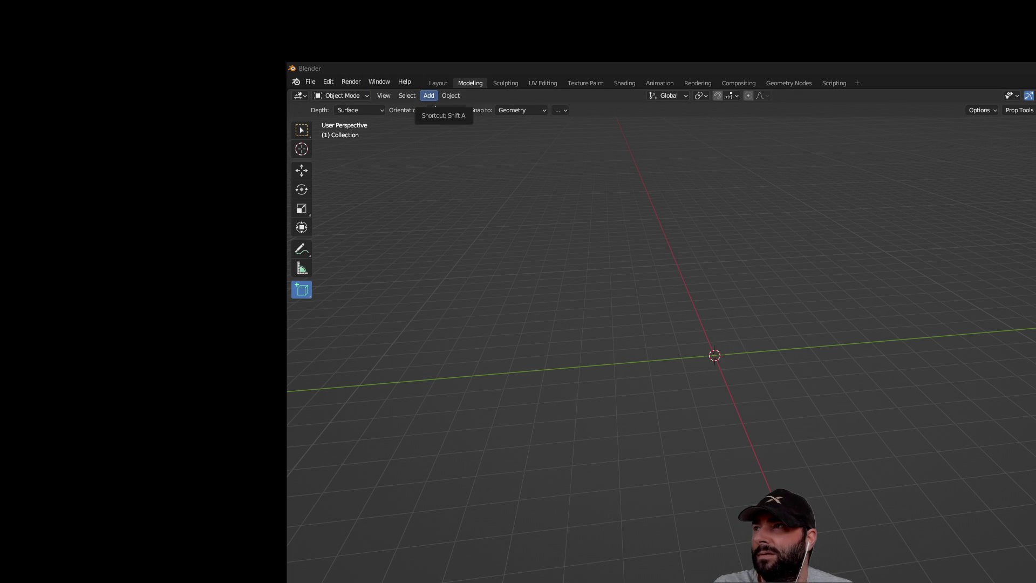
click(404, 82)
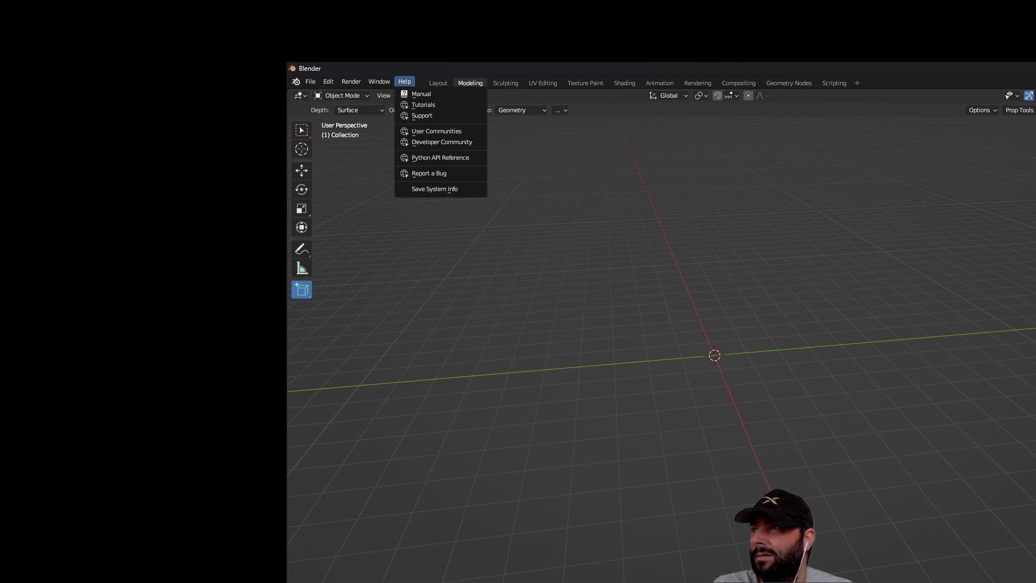
mouse_move(384, 82)
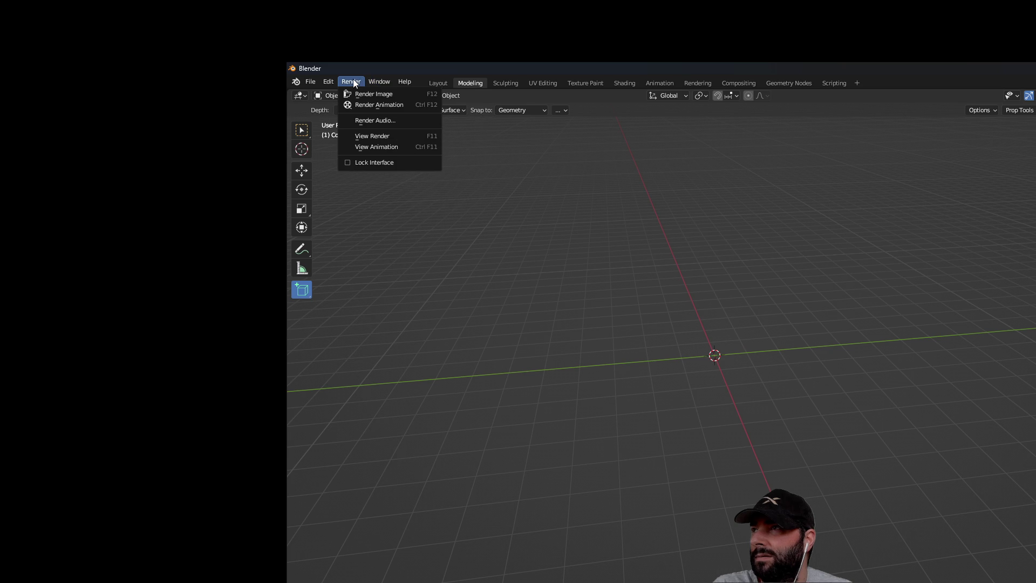
mouse_move(337, 80)
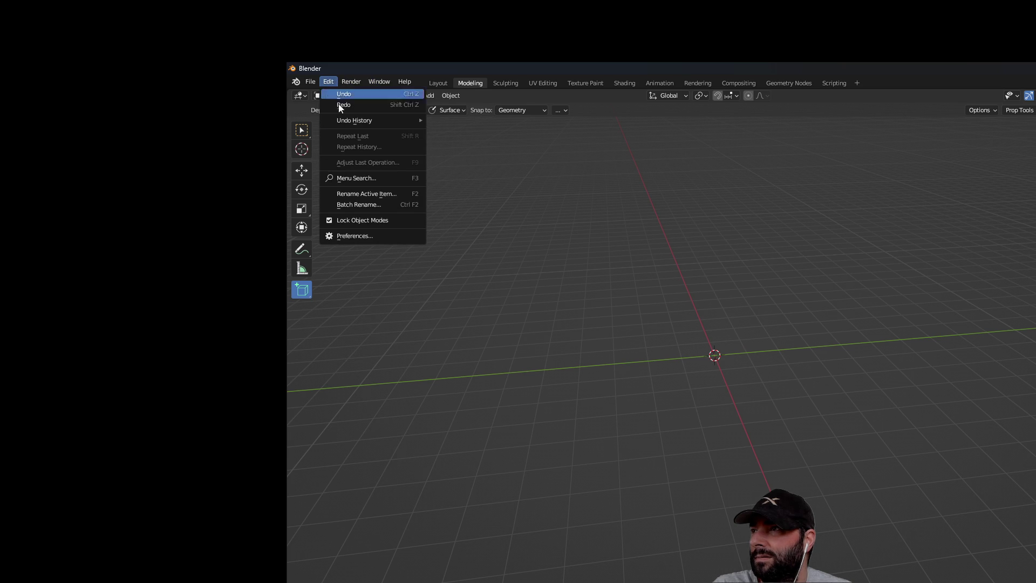
click(361, 236)
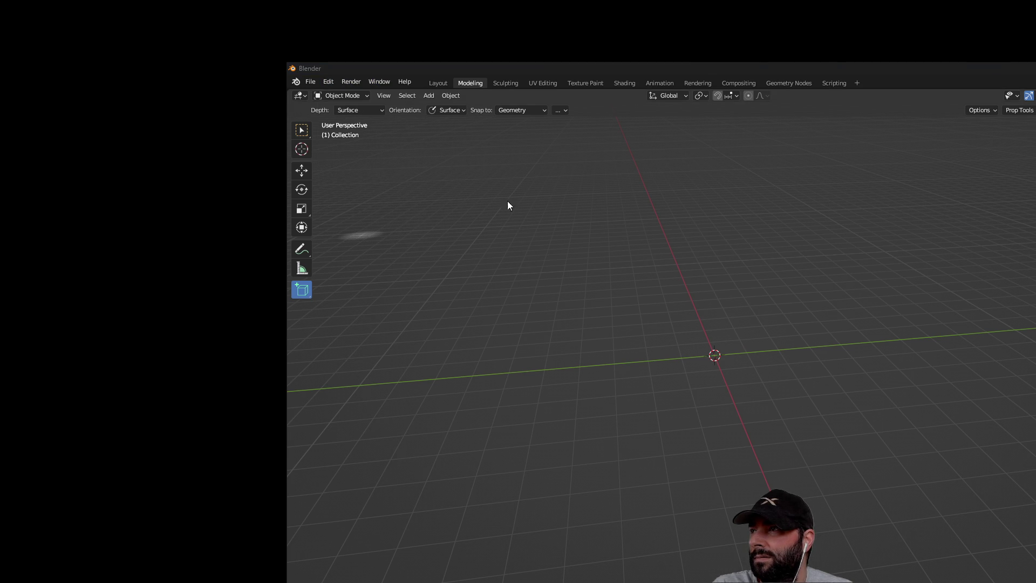
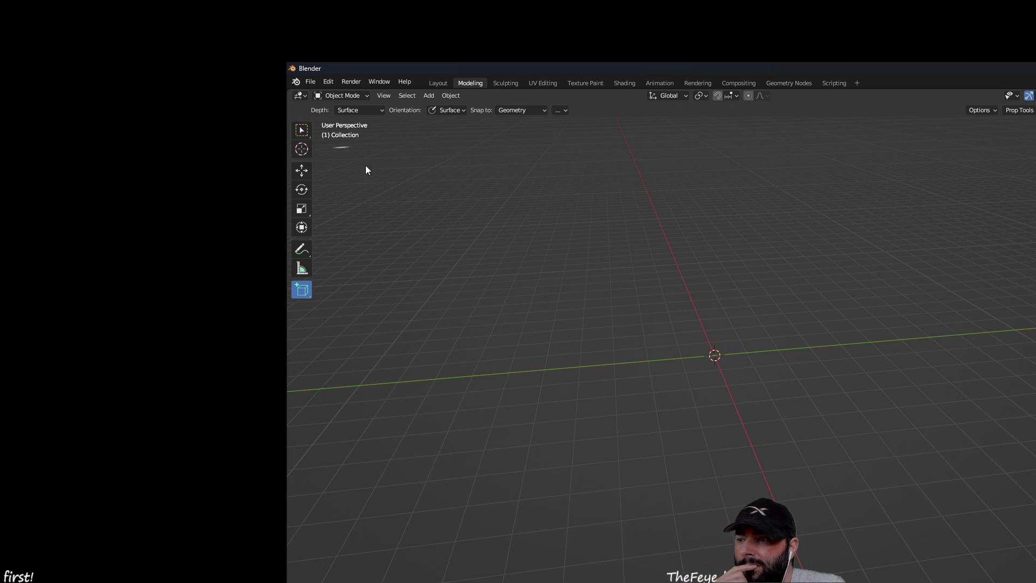
Step: Draw a test box, measure its width at about 7.24 m, then delete it
mouse_move(600, 290)
mouse_down()
mouse_move(632, 331)
mouse_move(938, 460)
mouse_move(833, 407)
mouse_move(941, 496)
mouse_move(652, 331)
mouse_move(838, 423)
mouse_up()
click(821, 325)
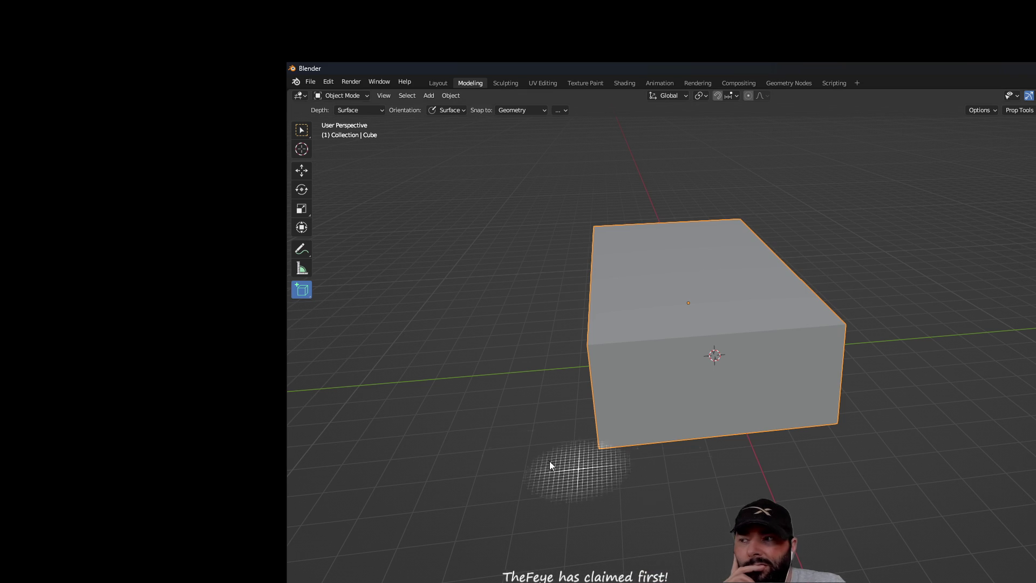
click(306, 268)
mouse_move(612, 517)
mouse_down()
mouse_move(789, 485)
mouse_move(842, 449)
mouse_up()
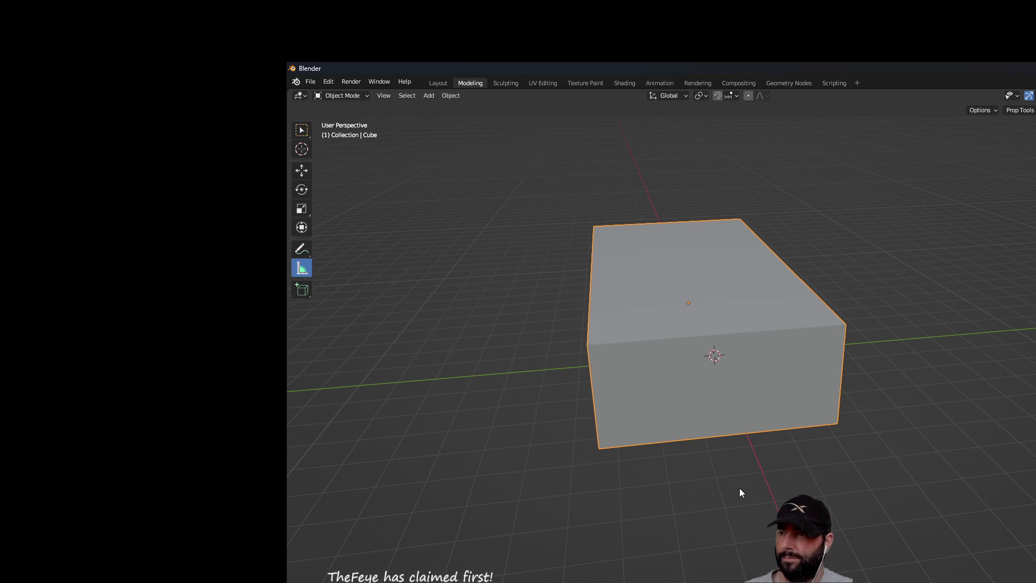
key(Delete)
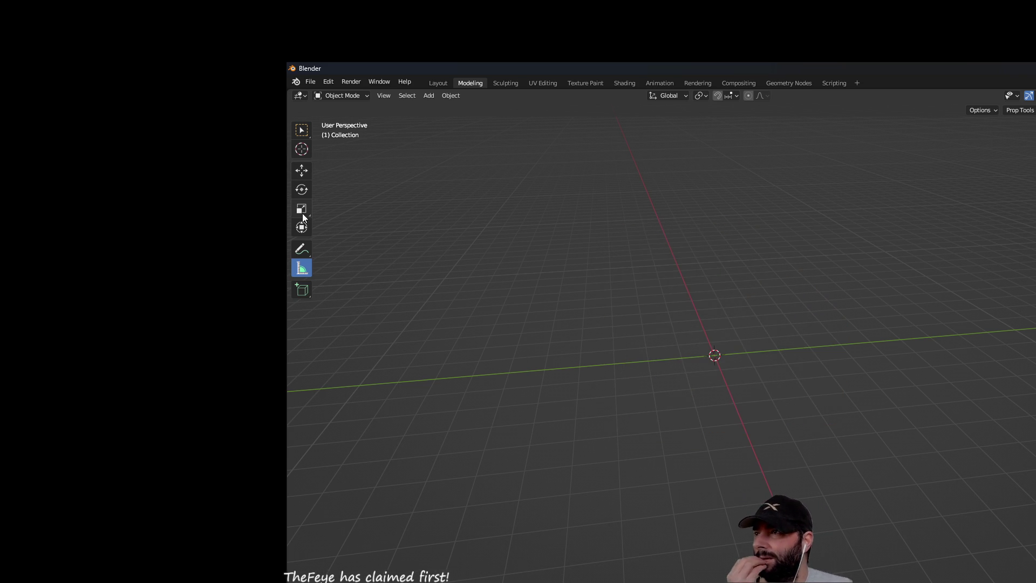
Step: Quit Blender without saving and dismiss the splash screen in the new session
click(302, 211)
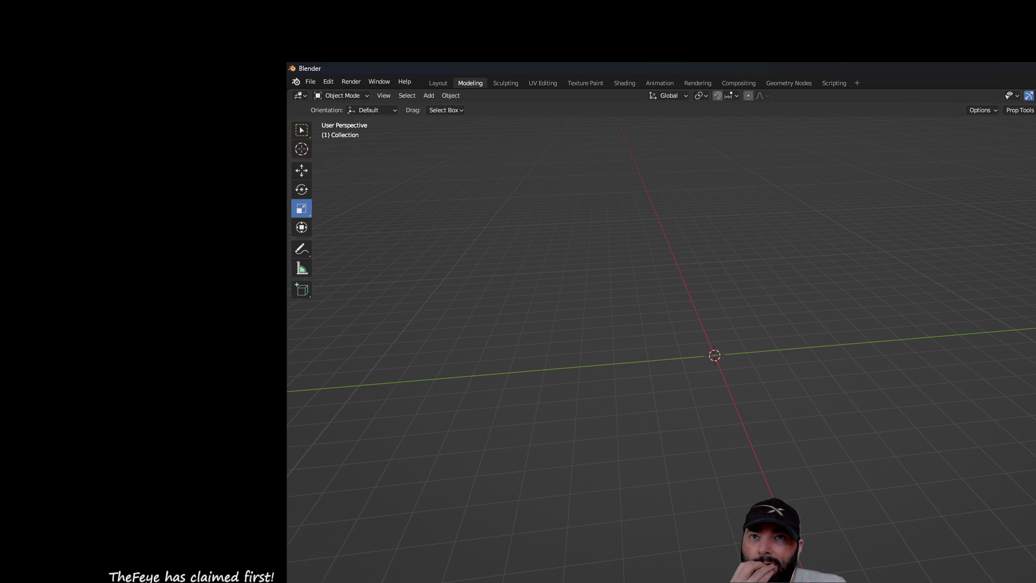
key(ctrl+q)
click(824, 368)
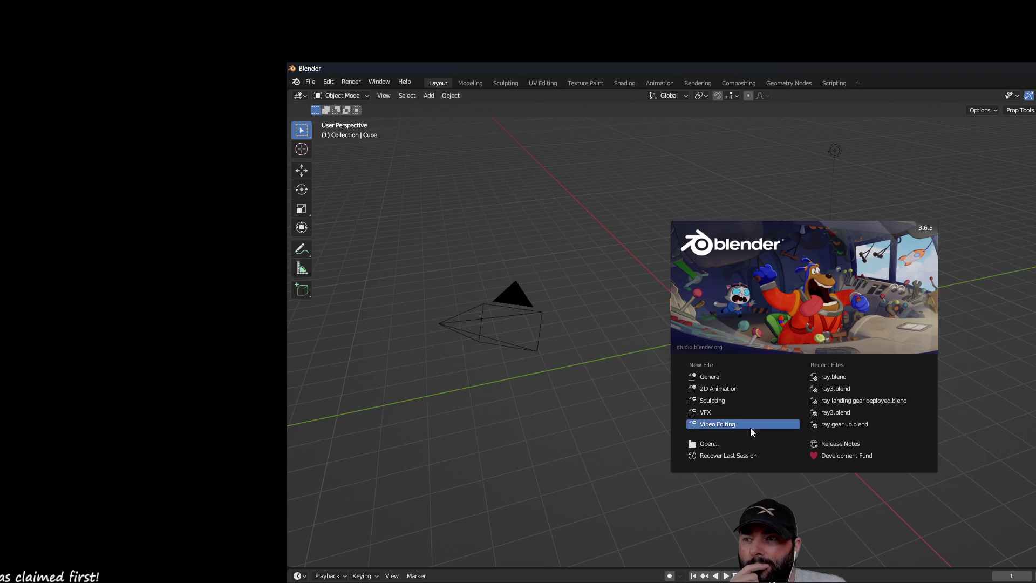
click(564, 208)
Step: Delete the default camera, light and cube, then switch to the Modeling workspace
drag(412, 162, 1020, 496)
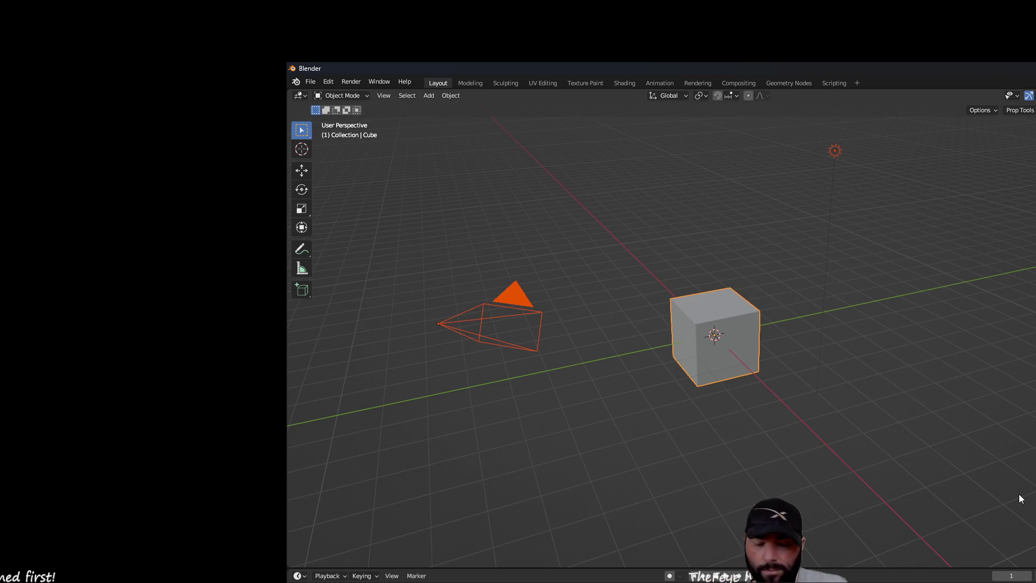
key(Delete)
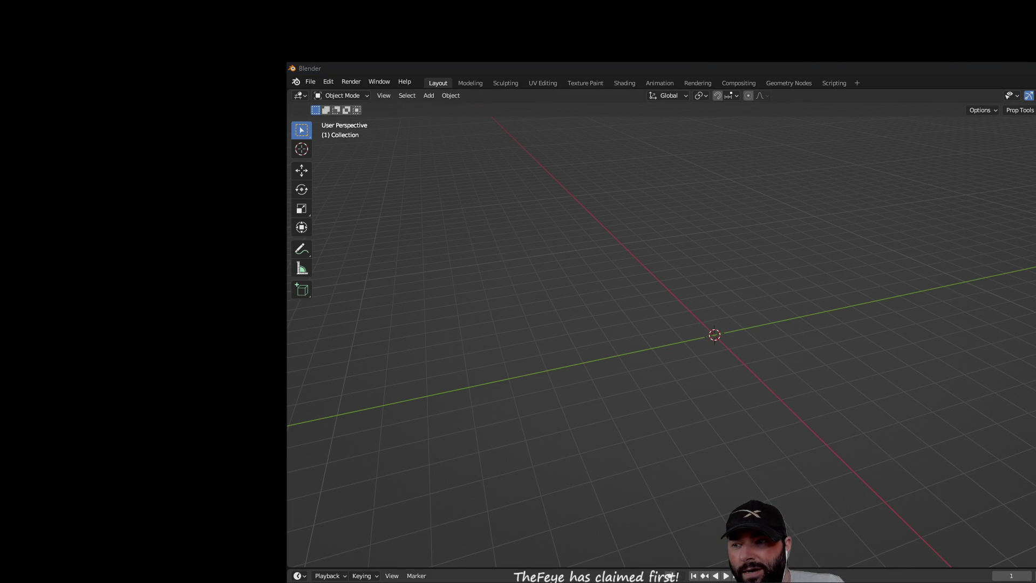
middle_drag(745, 358, 808, 359)
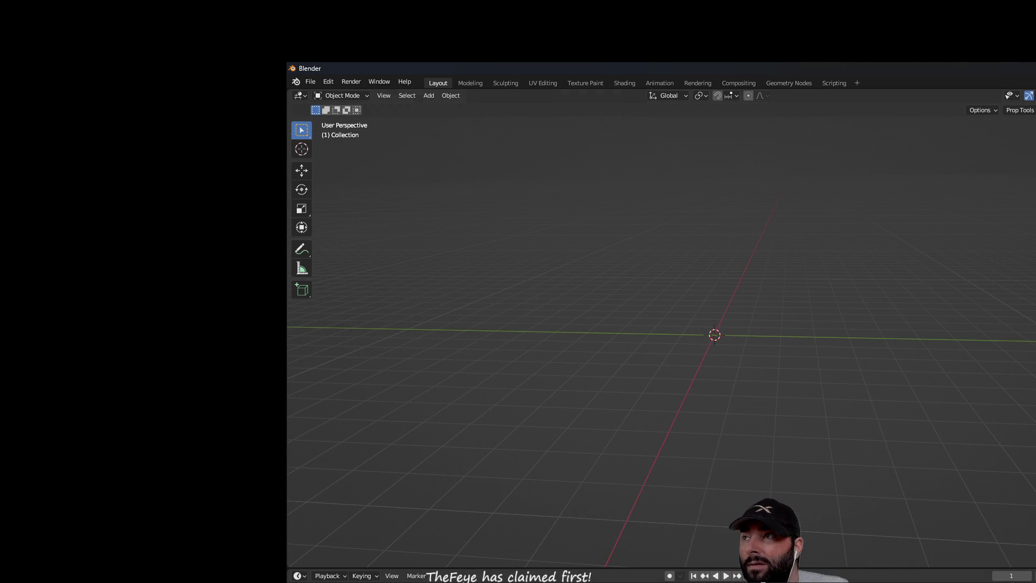
click(475, 82)
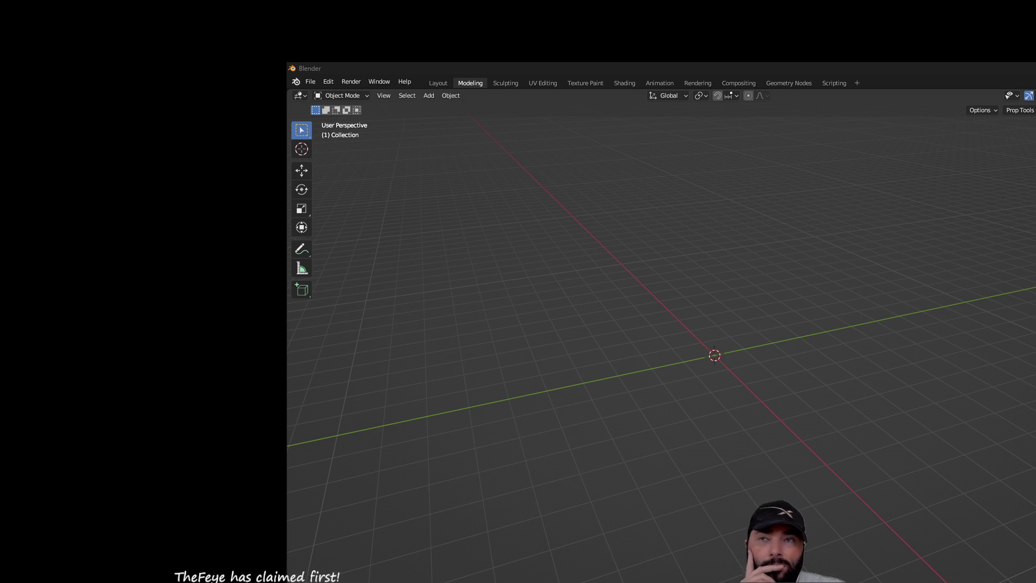
Step: Browse the Edit menu commands toward Preferences
click(324, 82)
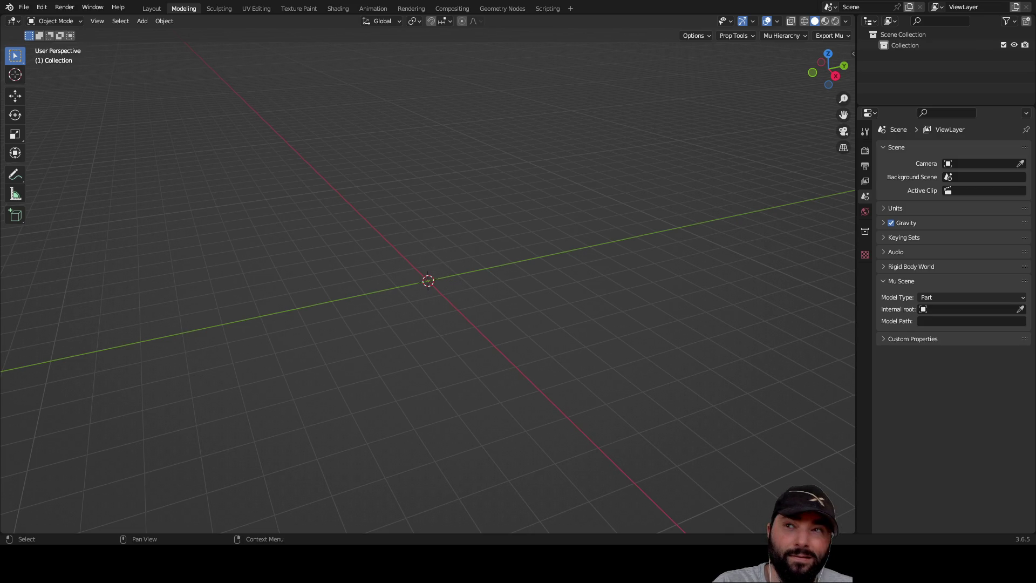
Step: Open the viewport sidebar, check the Prop Tools and Options popovers, and show the PDT tab
click(42, 7)
click(81, 162)
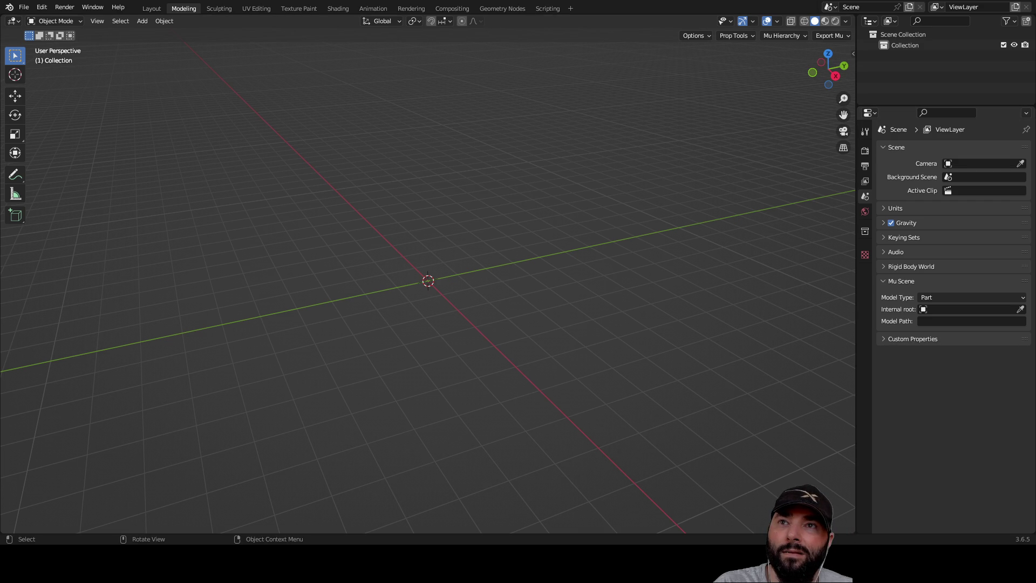
mouse_move(852, 54)
mouse_down()
mouse_move(667, 68)
mouse_move(735, 70)
mouse_move(693, 71)
mouse_up()
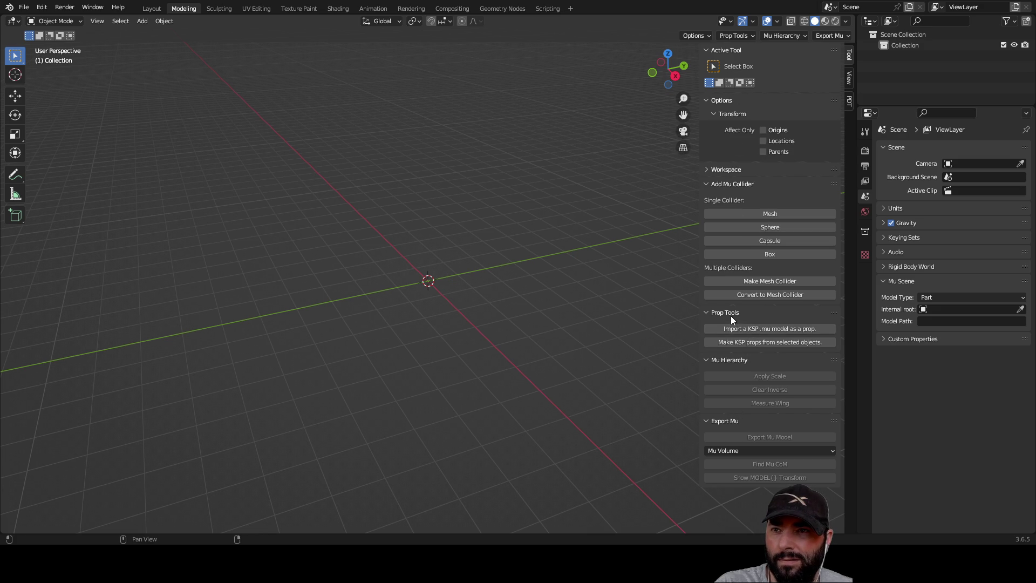
click(749, 37)
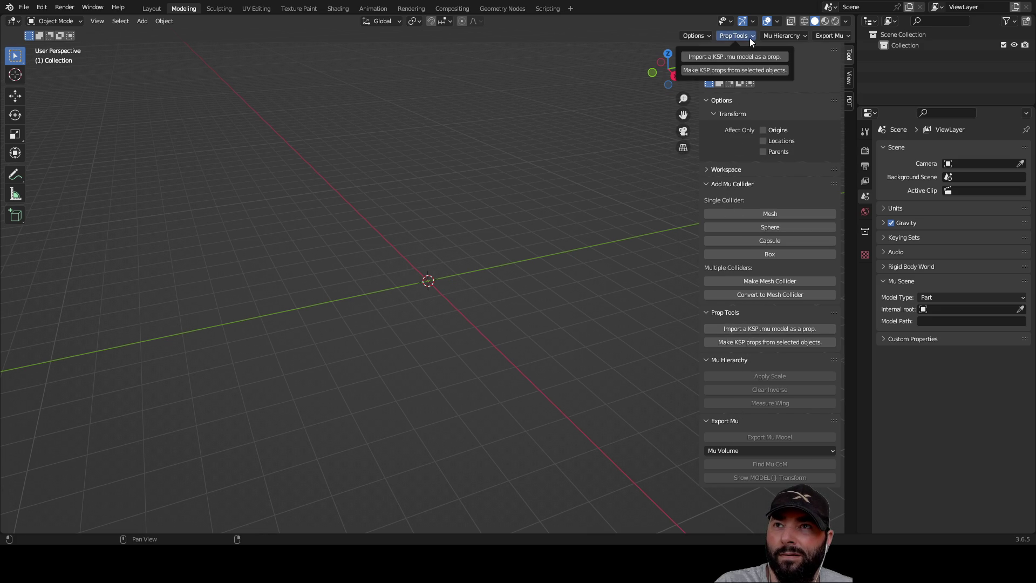
click(750, 38)
click(696, 34)
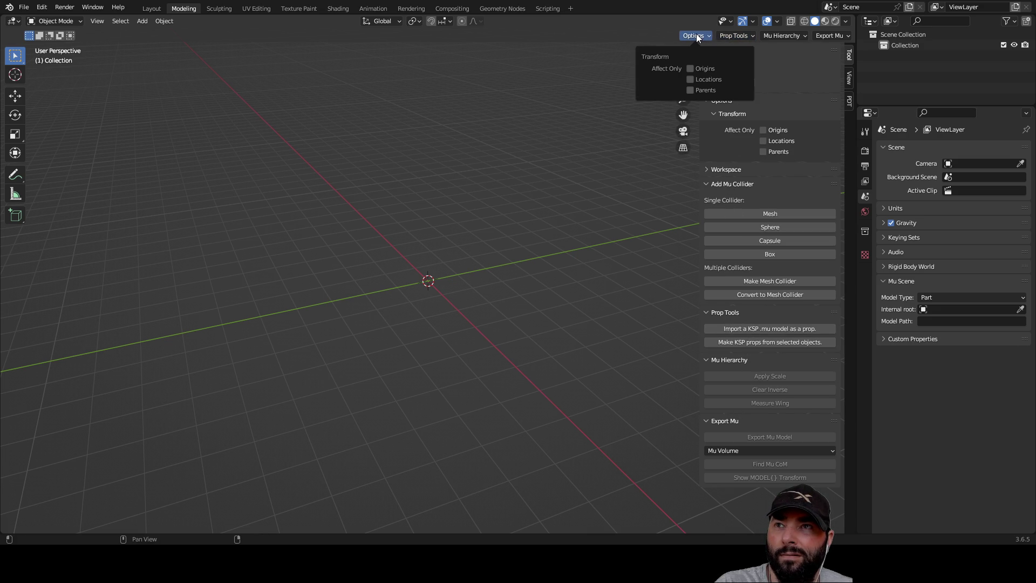
click(696, 34)
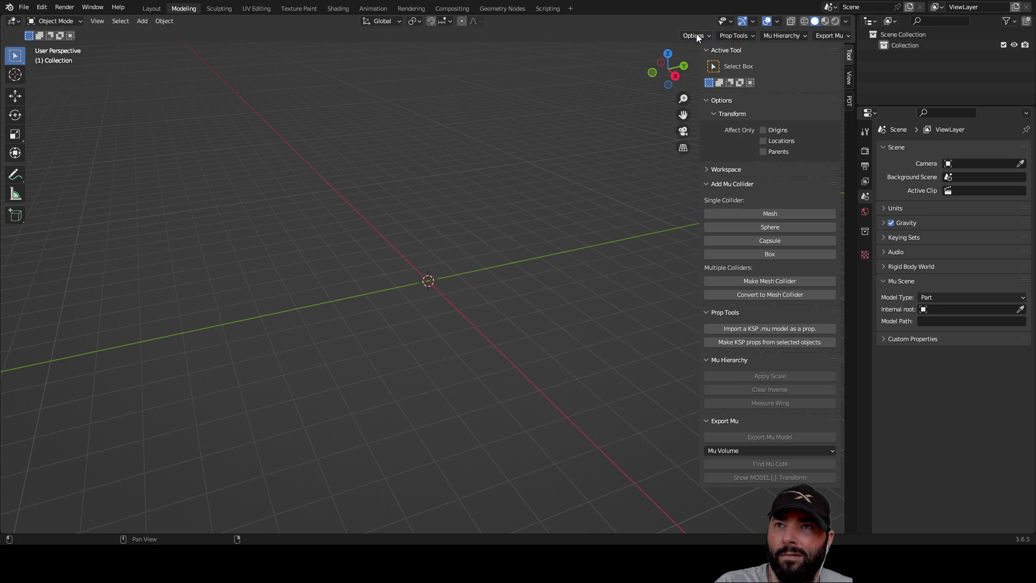
click(851, 79)
click(851, 98)
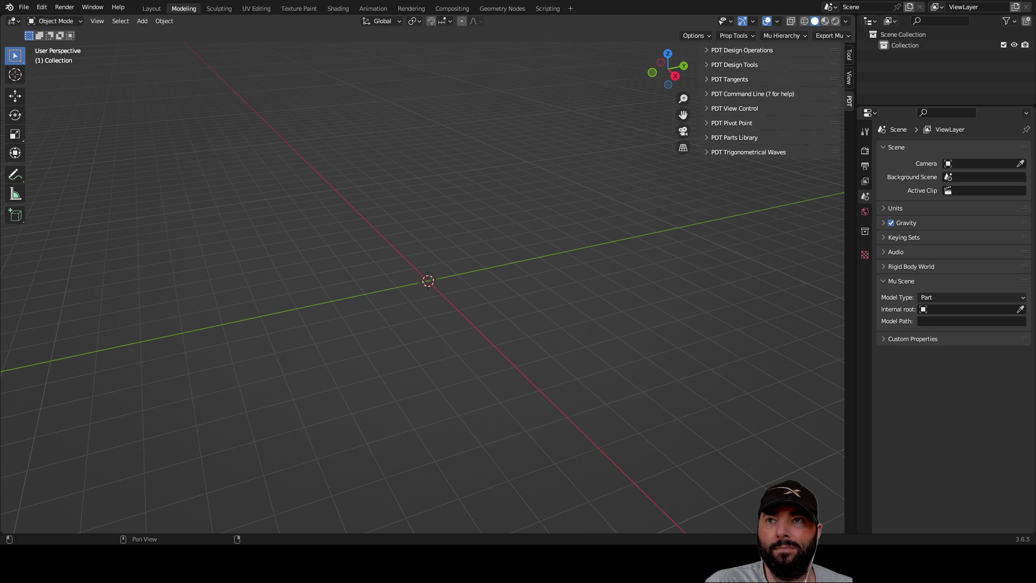
Step: Expand PDT Design Operations and Pivot Point, narrow the sidebar, and pick the Add Cube tool
click(708, 50)
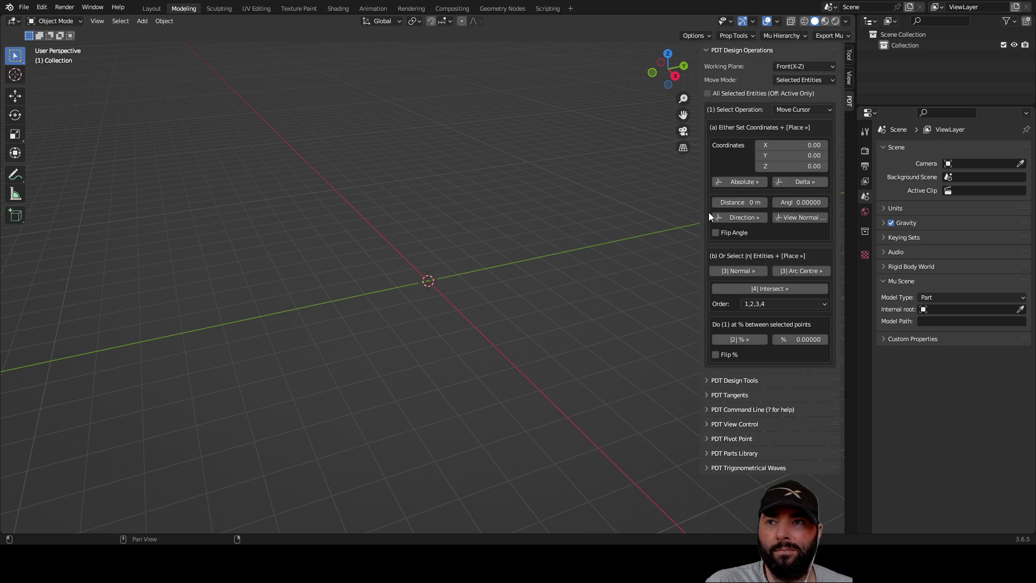
mouse_move(701, 215)
mouse_down()
mouse_move(743, 214)
mouse_move(709, 216)
mouse_move(717, 218)
mouse_up()
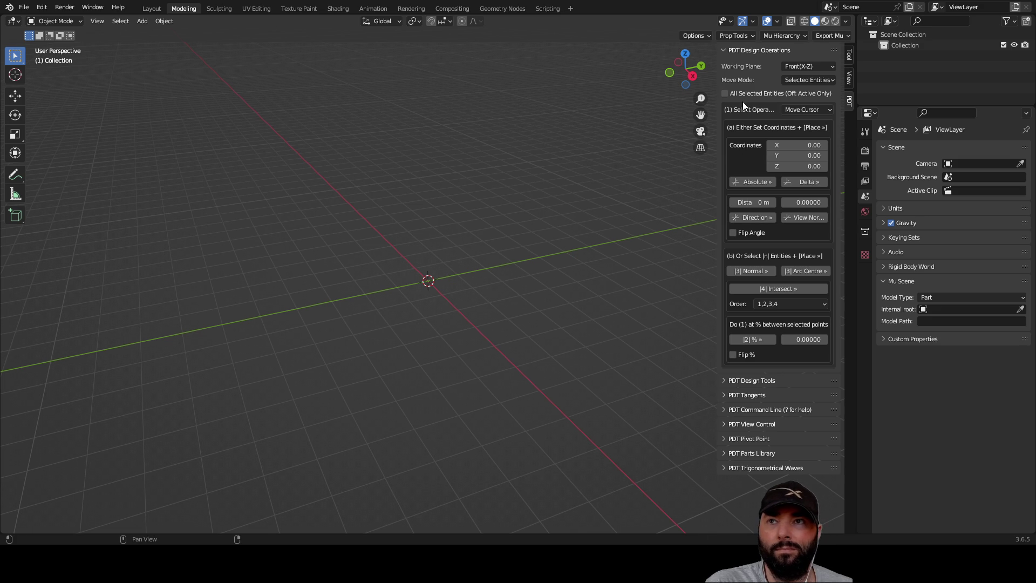
click(725, 438)
scroll(741, 355, down, 5)
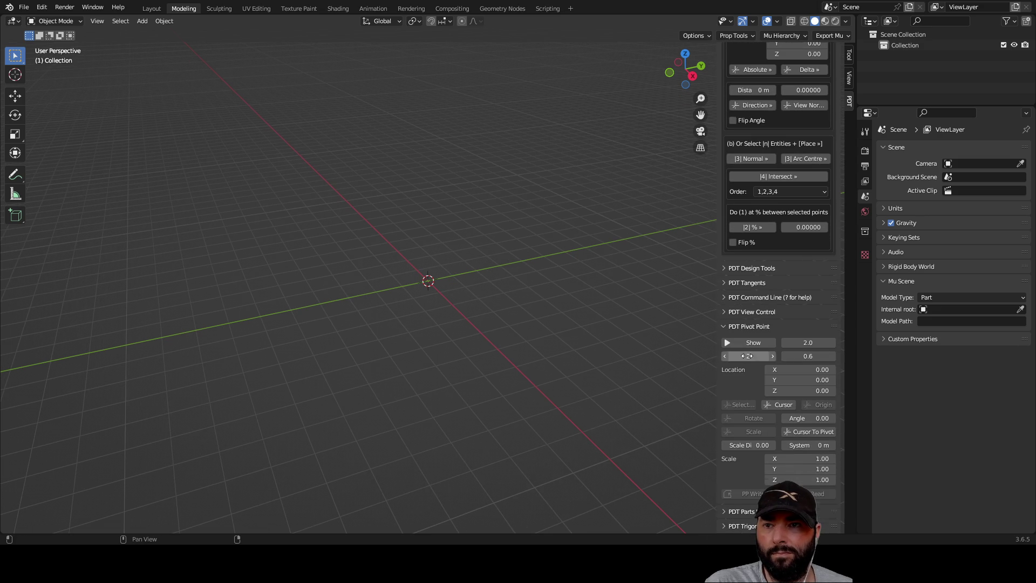
drag(323, 213, 581, 377)
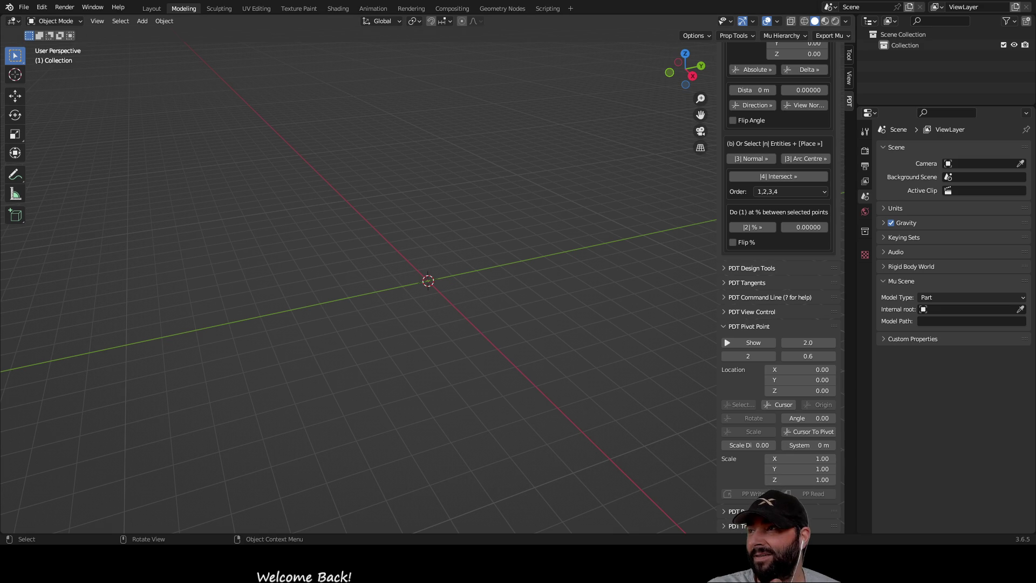
click(15, 215)
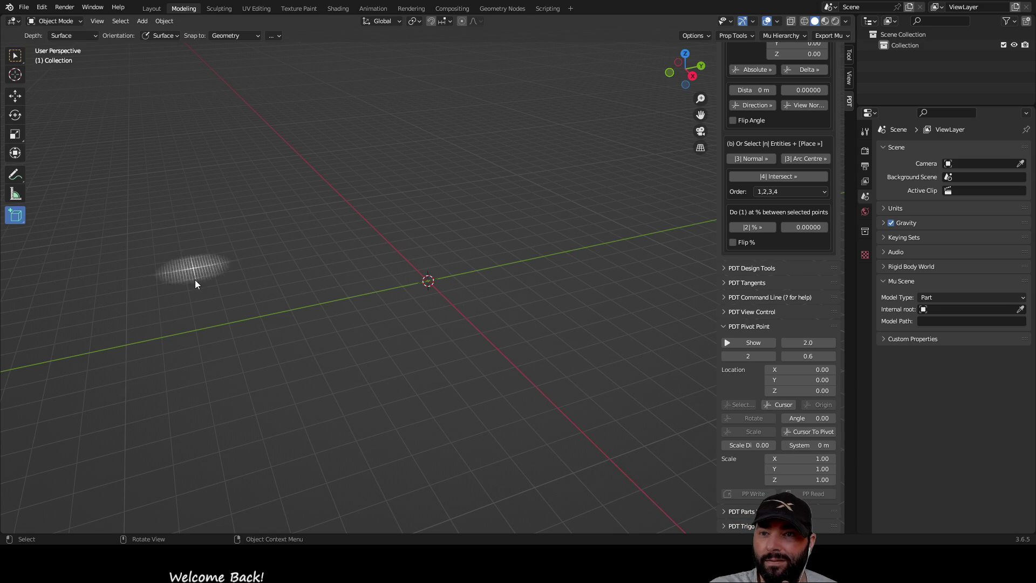
Step: Draw a long rectangular box on the grid around the origin
mouse_move(282, 216)
mouse_down()
mouse_move(414, 229)
mouse_move(553, 274)
mouse_move(639, 350)
mouse_move(663, 252)
mouse_move(621, 295)
mouse_move(650, 347)
mouse_up()
click(675, 244)
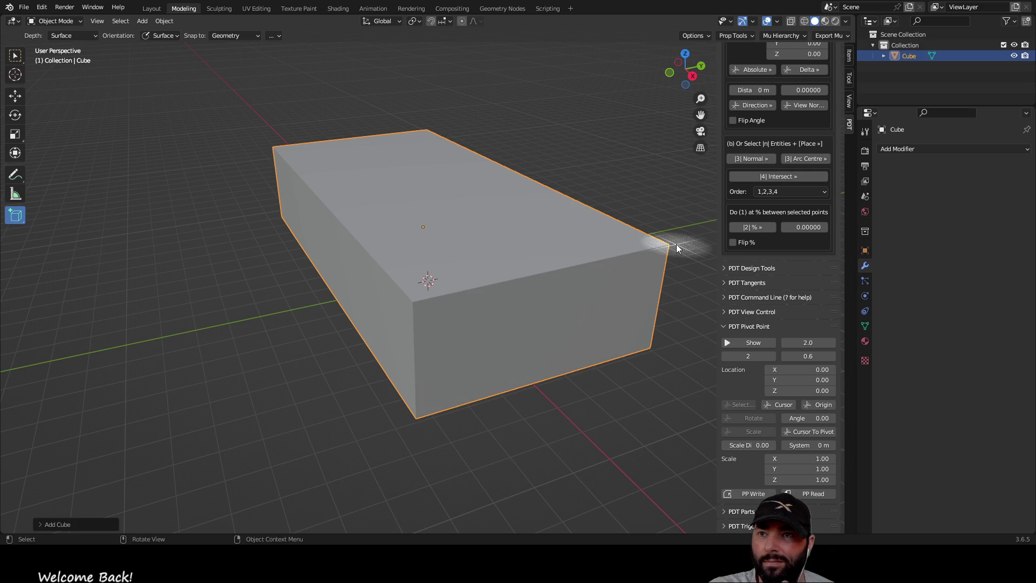
scroll(797, 251, up, 5)
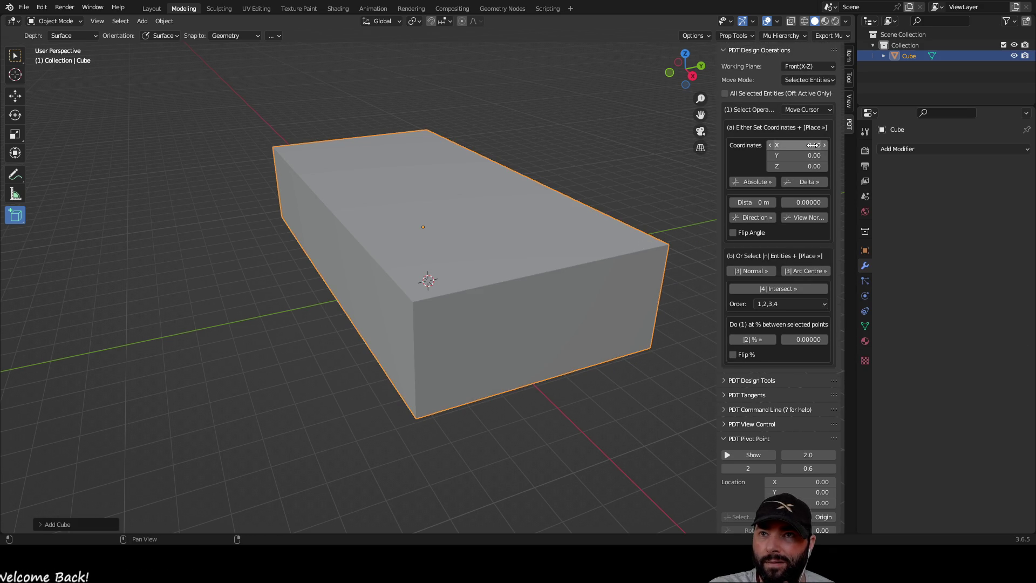
Step: Switch to Select Box, select the new cube, and orbit the view around it
click(15, 55)
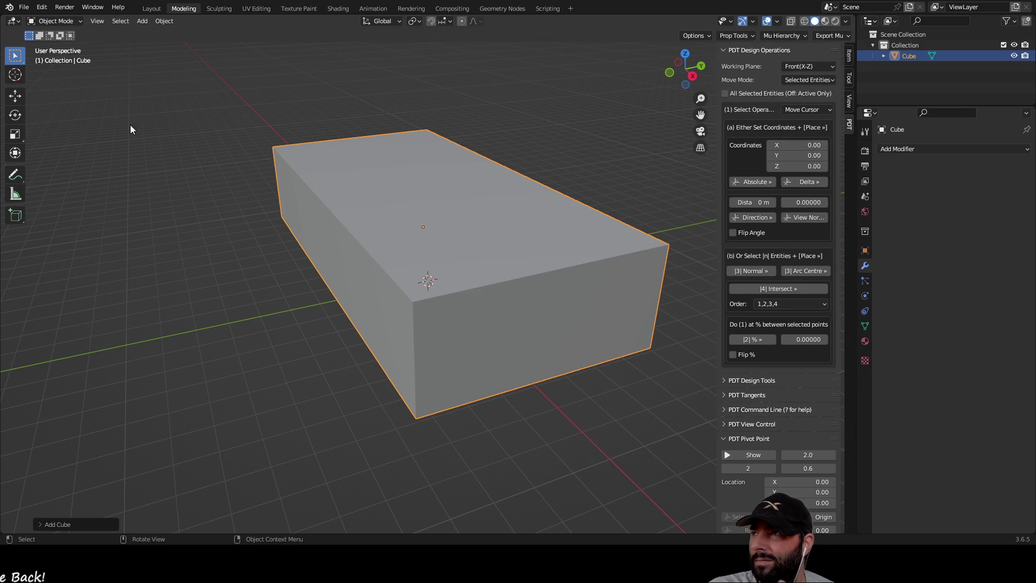
click(410, 301)
drag(503, 463, 332, 332)
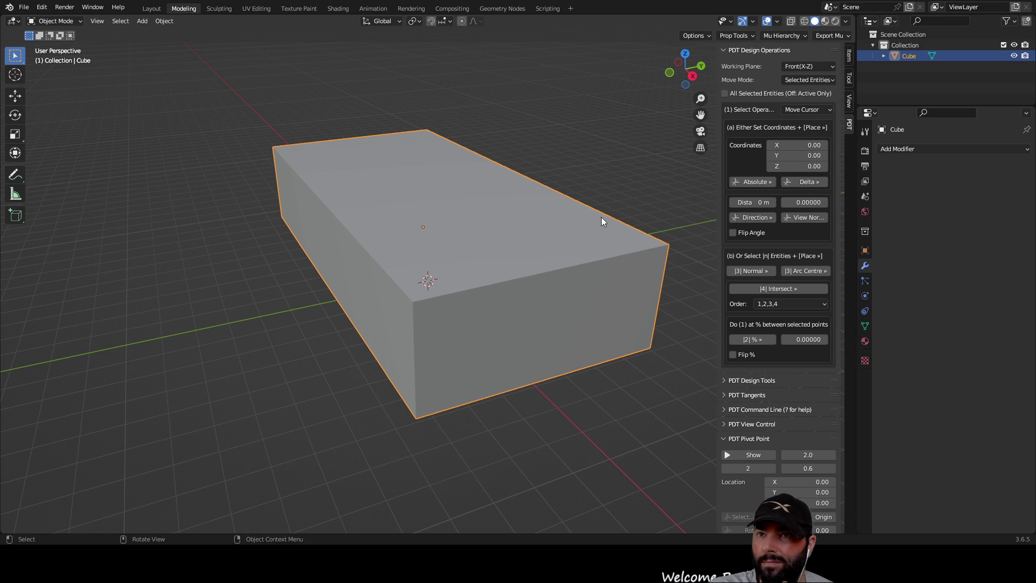
scroll(763, 306, down, 5)
scroll(811, 348, up, 5)
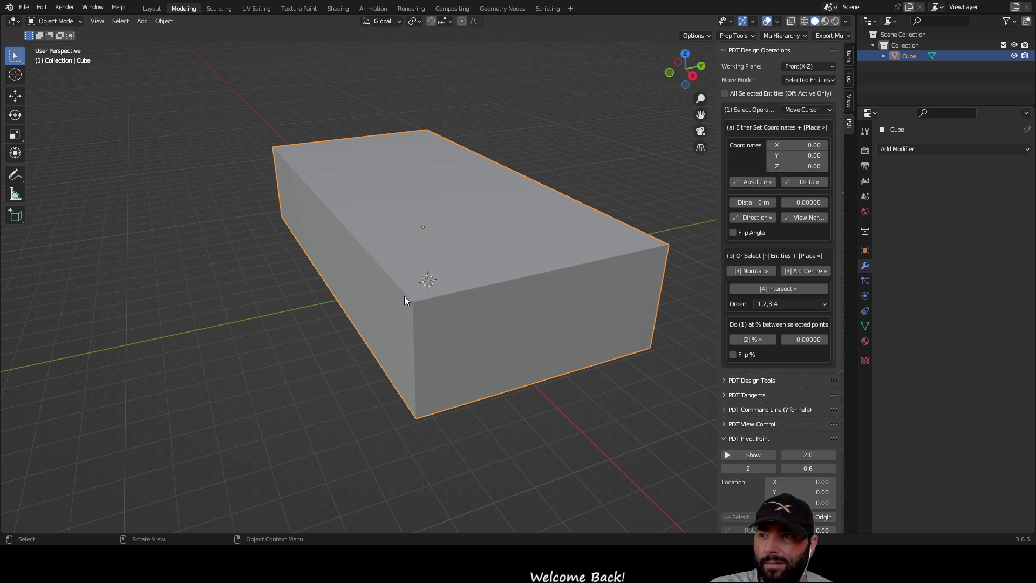
middle_drag(496, 199, 396, 225)
mouse_move(324, 246)
middle_down()
mouse_move(416, 249)
mouse_move(403, 258)
middle_up()
Step: Delete the test cube and draw a new long box with the Add Cube tool
key(Delete)
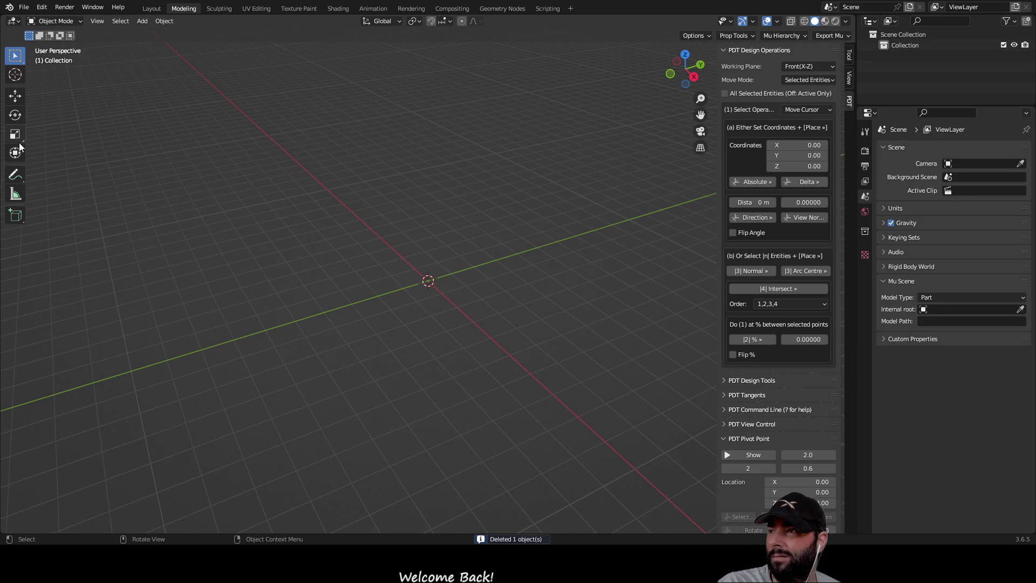
click(15, 215)
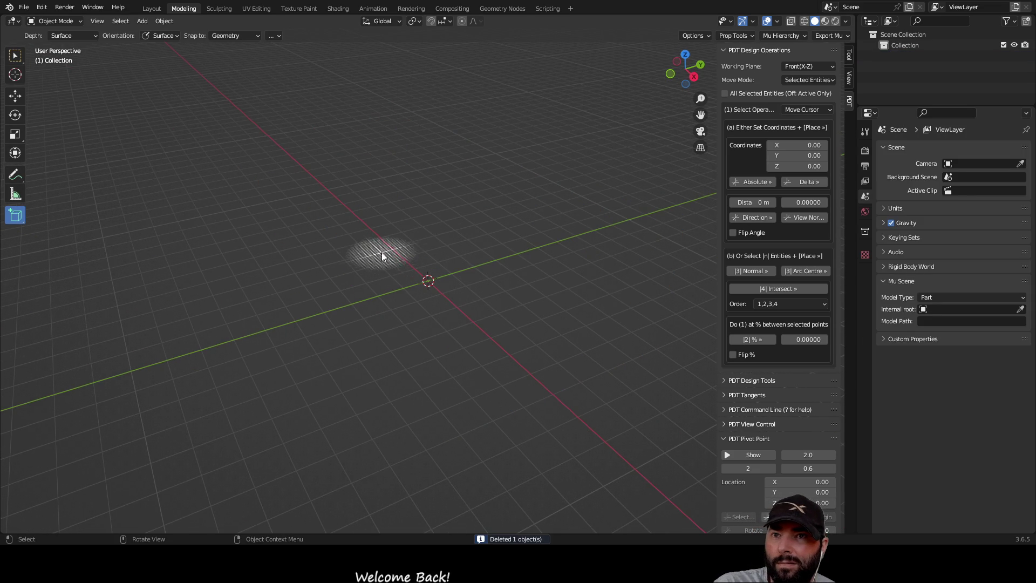
scroll(777, 356, down, 5)
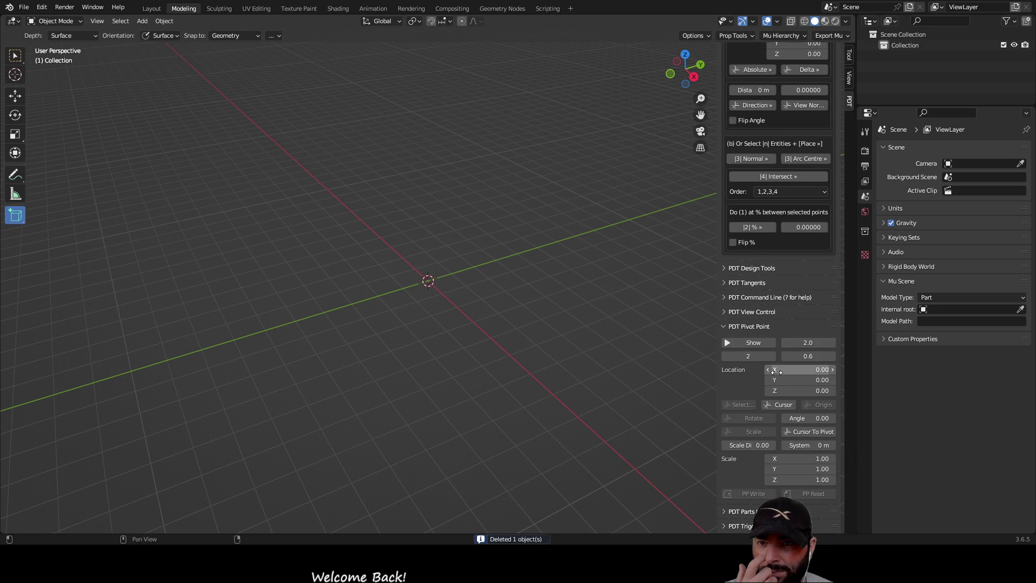
mouse_move(316, 224)
mouse_down()
mouse_move(391, 248)
mouse_move(523, 333)
mouse_move(614, 327)
mouse_move(590, 366)
mouse_move(591, 357)
mouse_move(578, 363)
mouse_up()
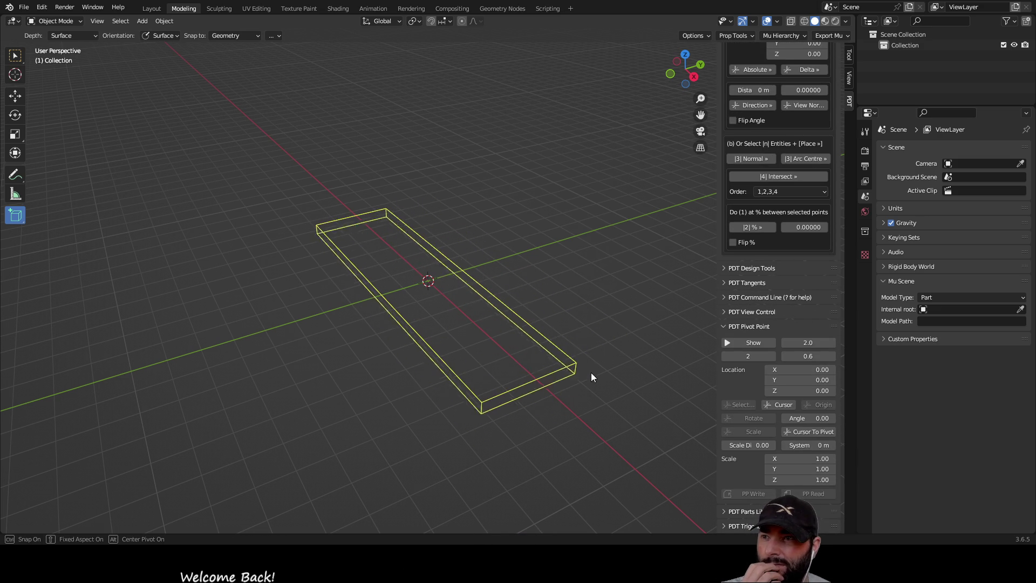
click(581, 266)
mouse_move(620, 363)
middle_down()
mouse_move(512, 305)
mouse_move(444, 309)
mouse_move(549, 338)
mouse_move(616, 329)
middle_up()
Step: Expand Cube in the Outliner and show the Cube.002 mesh data properties
click(884, 56)
click(929, 67)
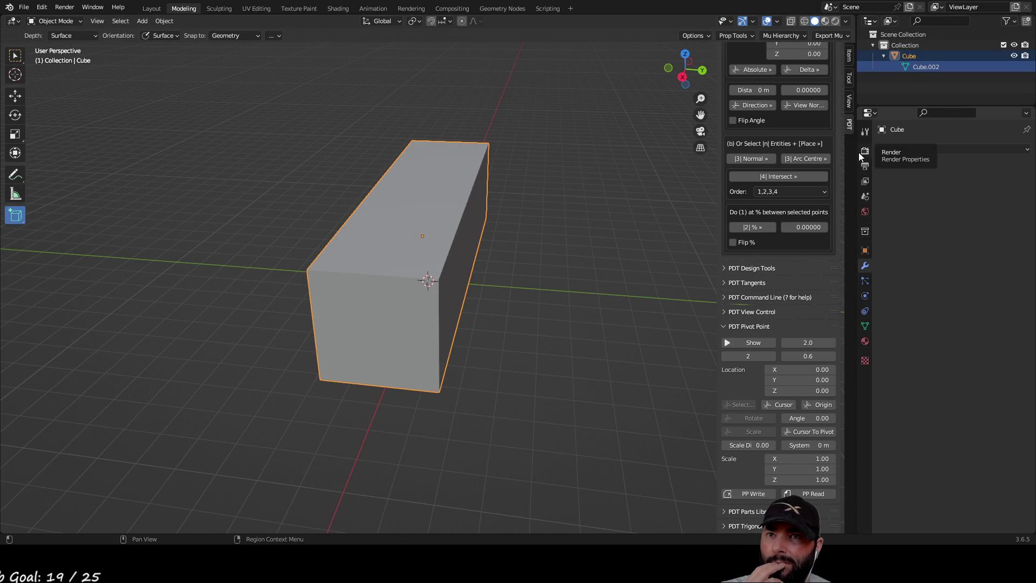
click(860, 166)
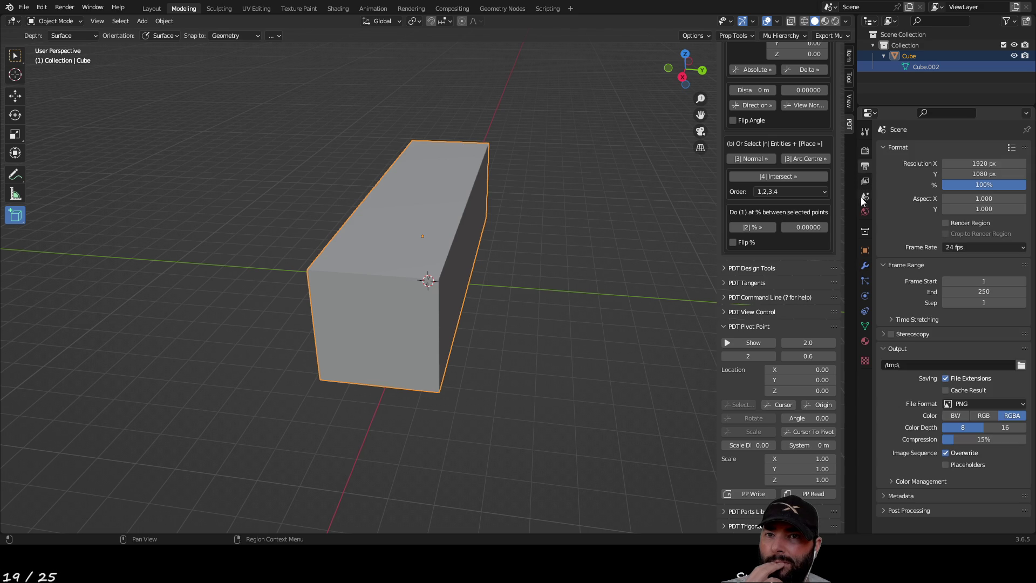
click(865, 265)
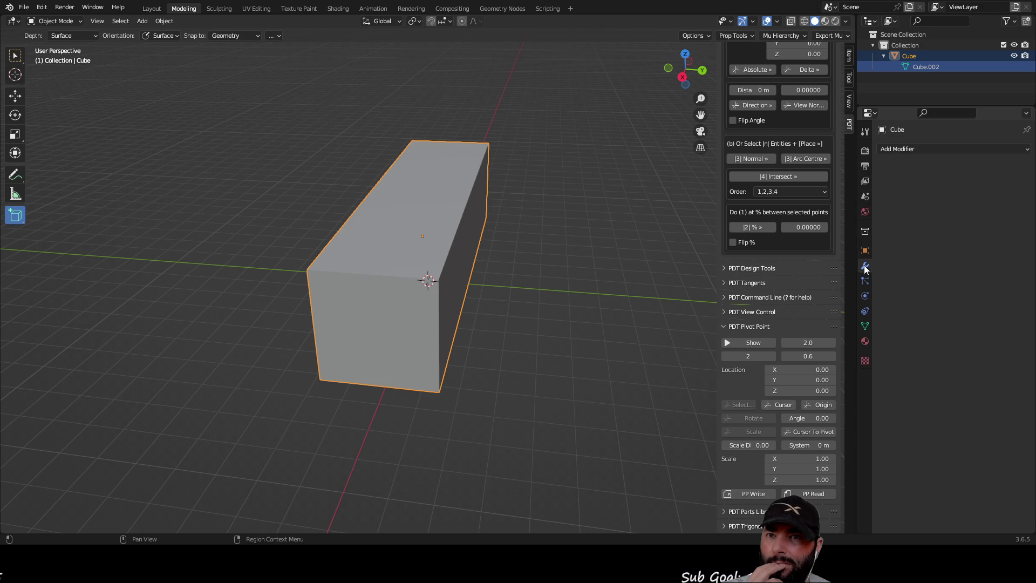
click(863, 328)
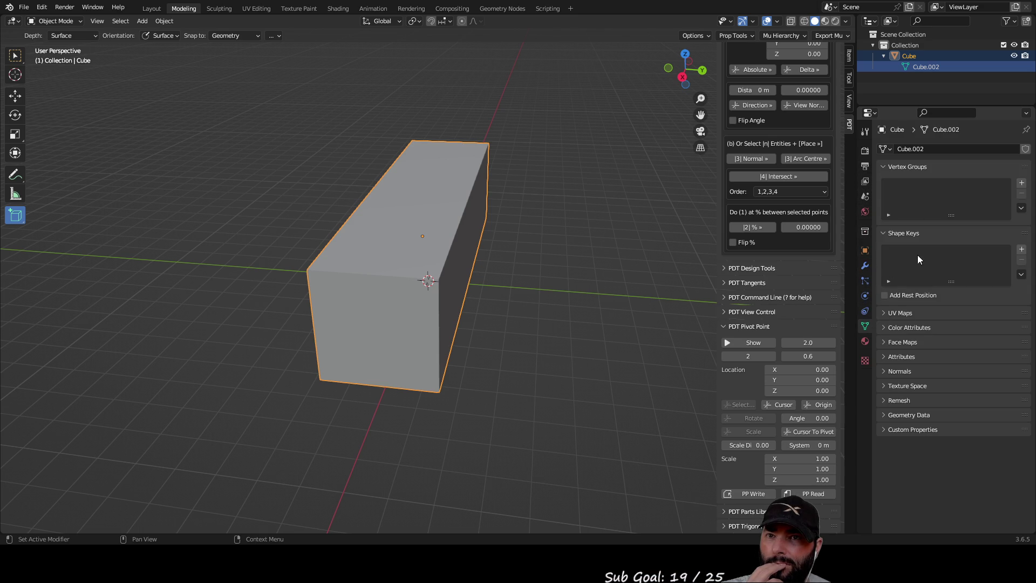
click(903, 414)
click(903, 414)
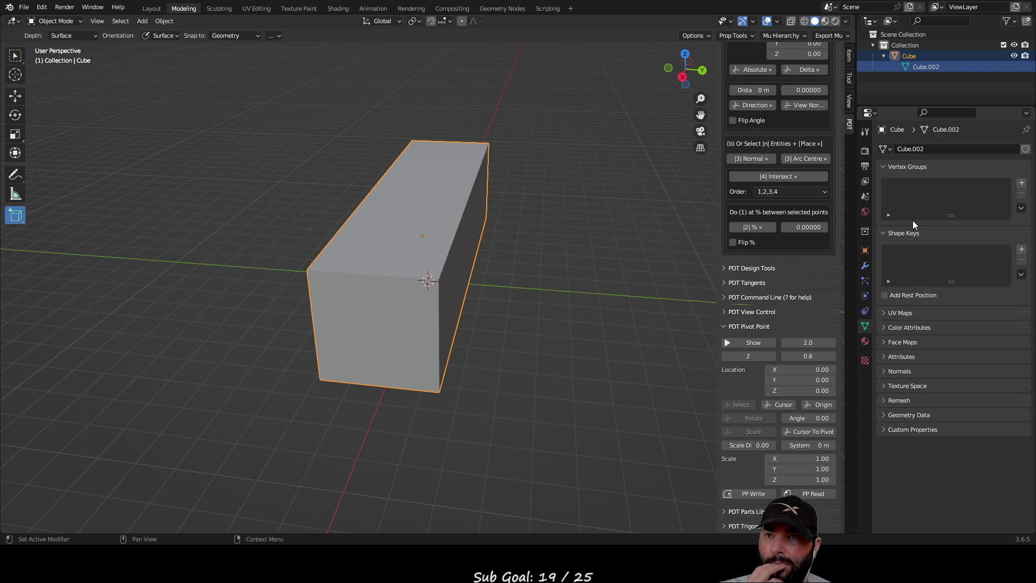
Step: Narrow the PDT sidebar, toggle orthographic and perspective, and view the box lengthwise
scroll(778, 199, up, 3)
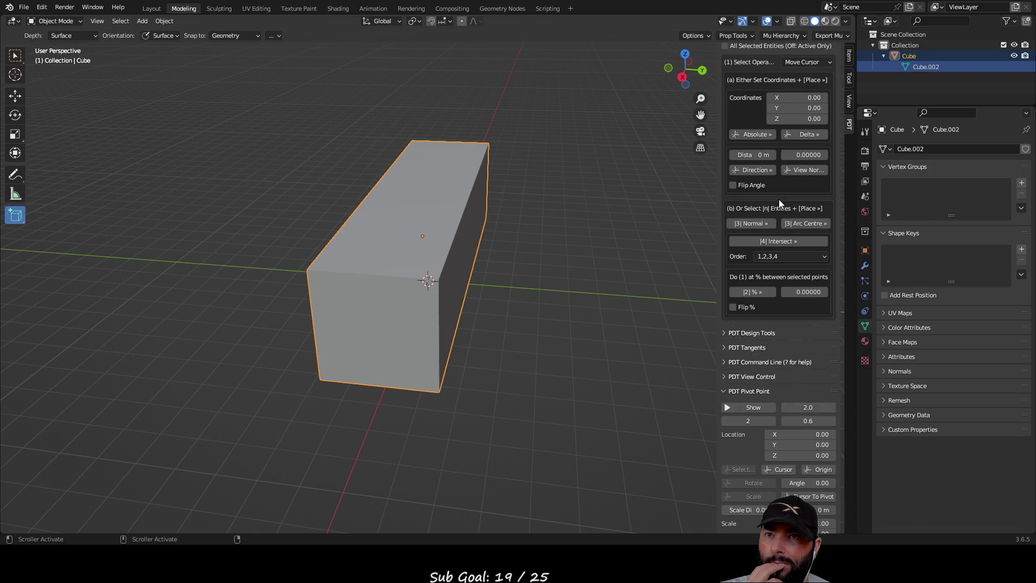
scroll(779, 199, up, 2)
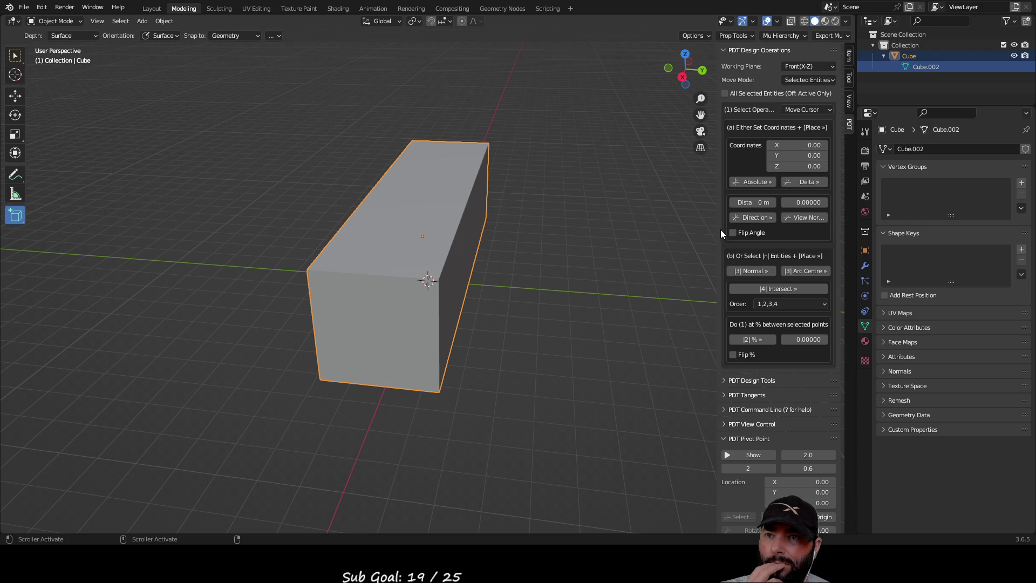
drag(720, 232, 798, 216)
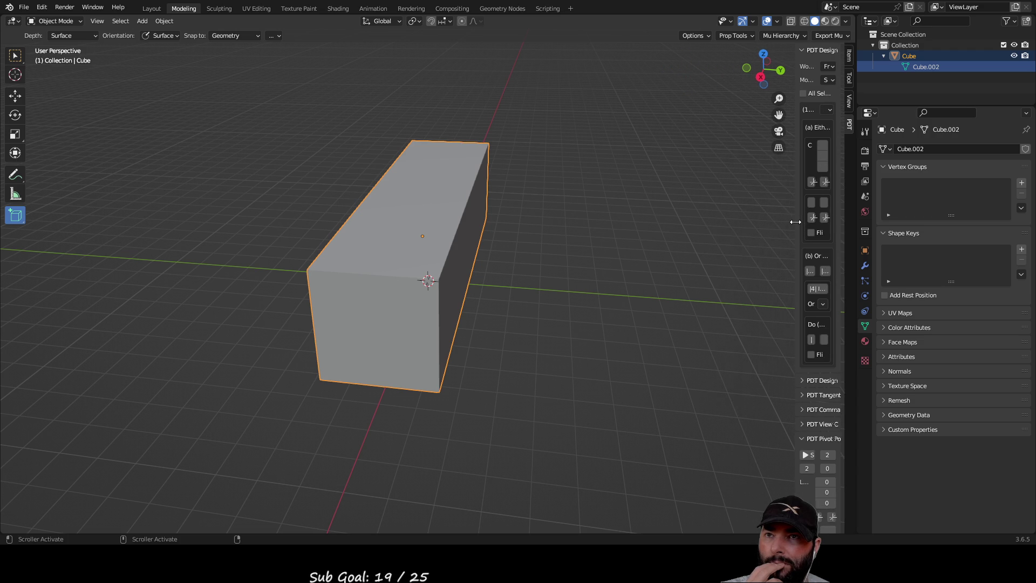
click(780, 150)
click(781, 150)
click(780, 149)
click(781, 149)
mouse_move(684, 247)
middle_down()
mouse_move(625, 250)
mouse_move(664, 232)
middle_up()
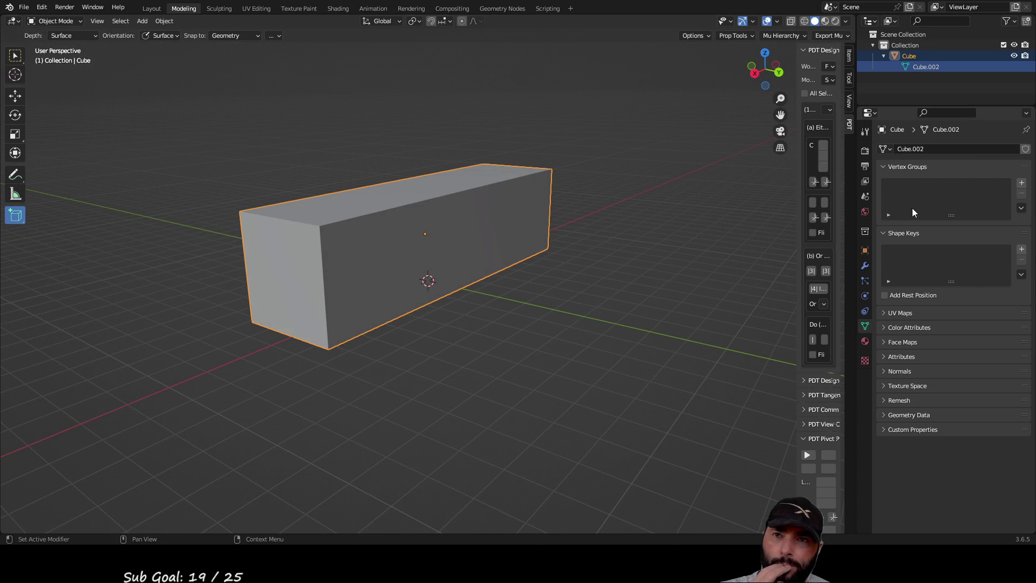
click(884, 168)
click(884, 167)
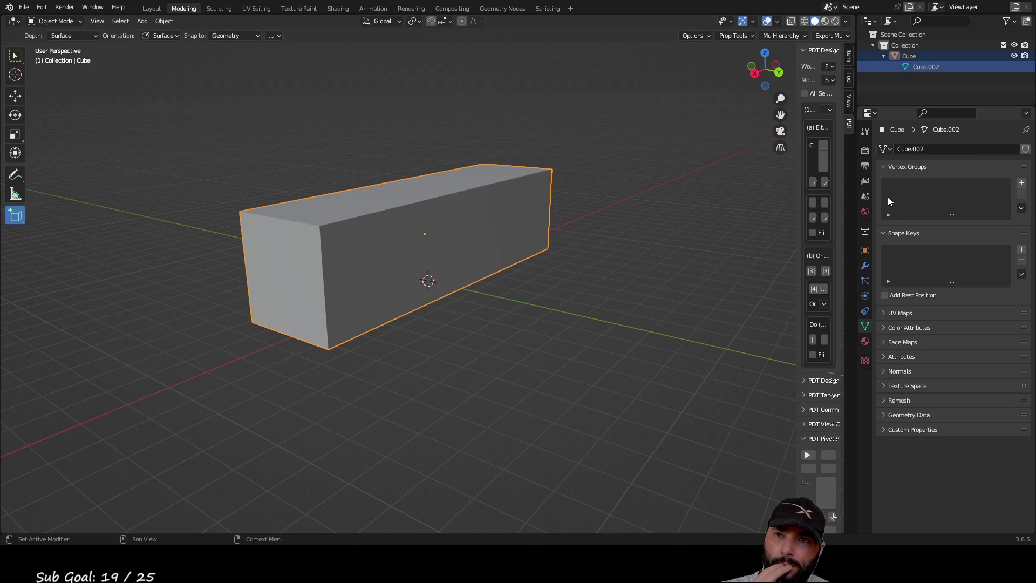
click(886, 314)
click(886, 313)
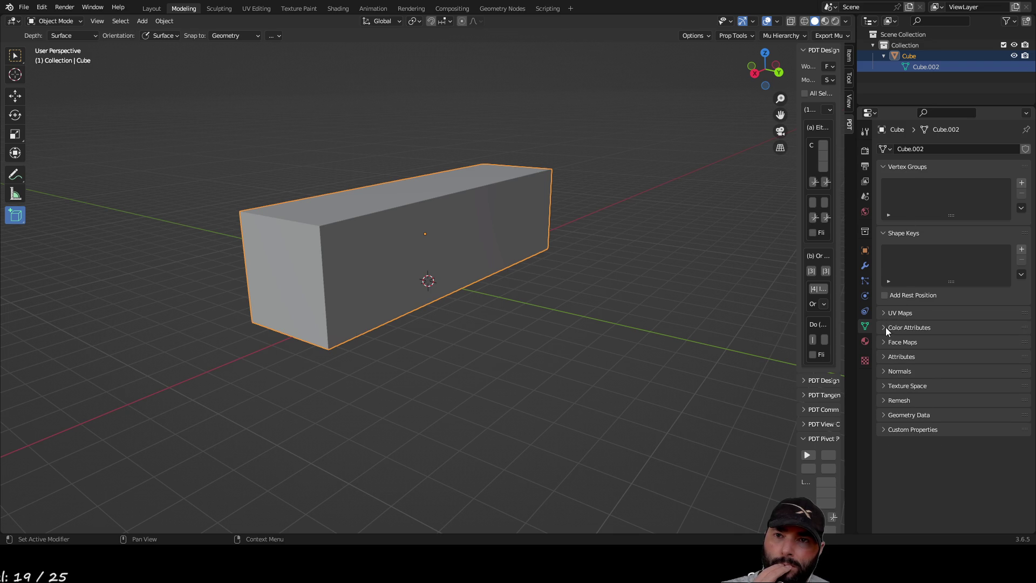
click(885, 342)
click(886, 341)
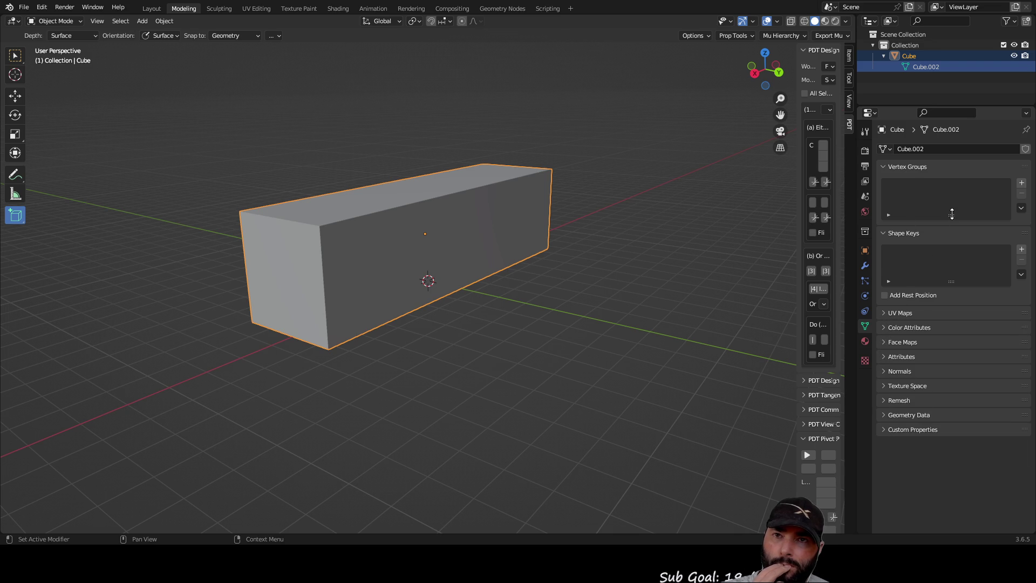
mouse_move(946, 259)
mouse_down()
mouse_move(946, 292)
mouse_move(946, 217)
mouse_up()
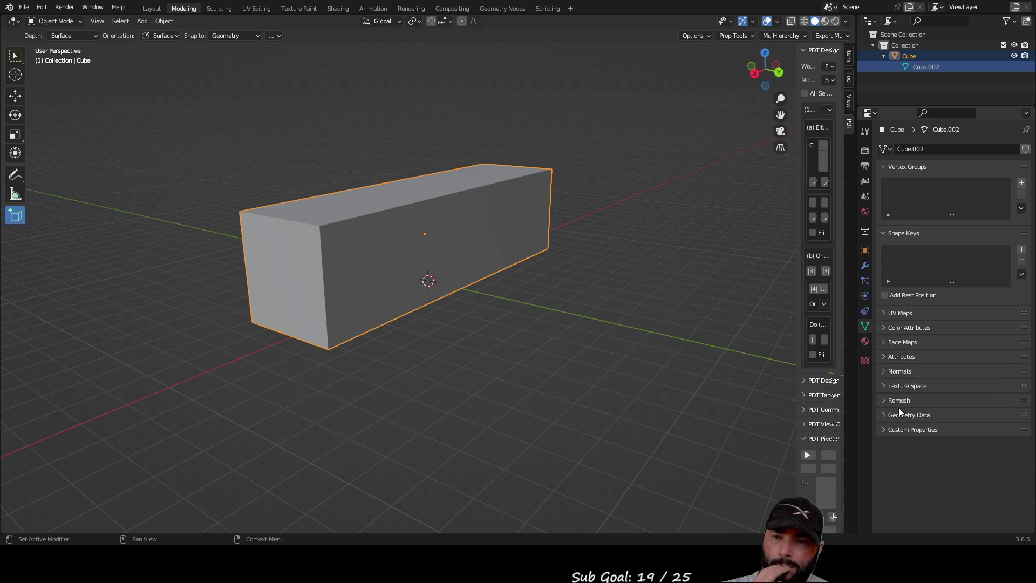
click(910, 415)
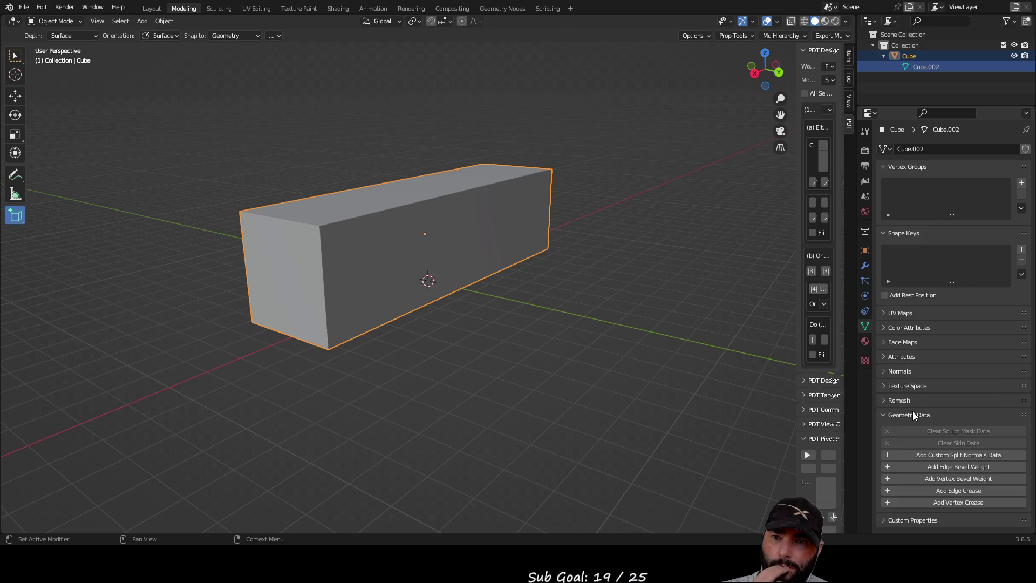
click(917, 416)
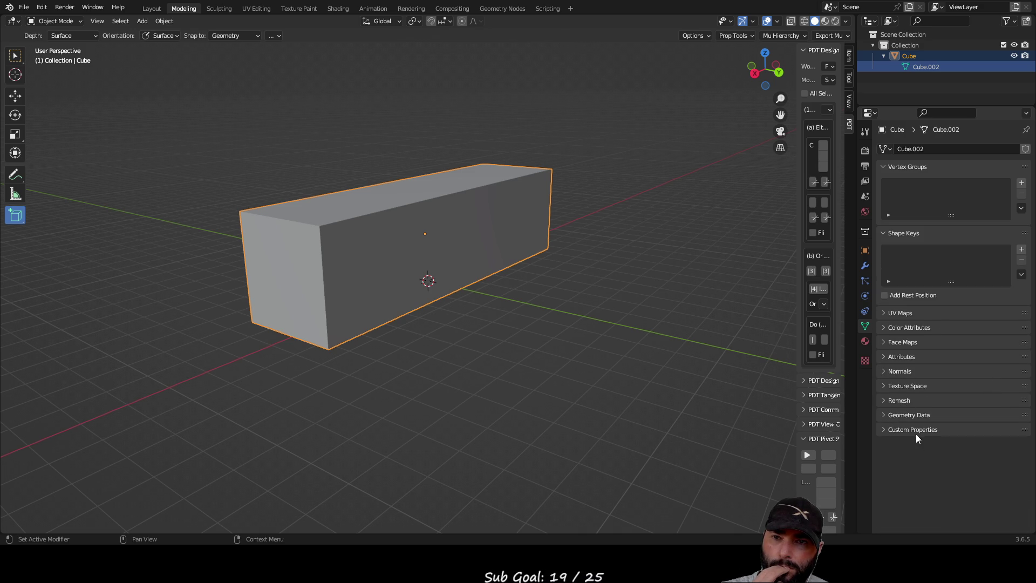
click(912, 431)
click(912, 430)
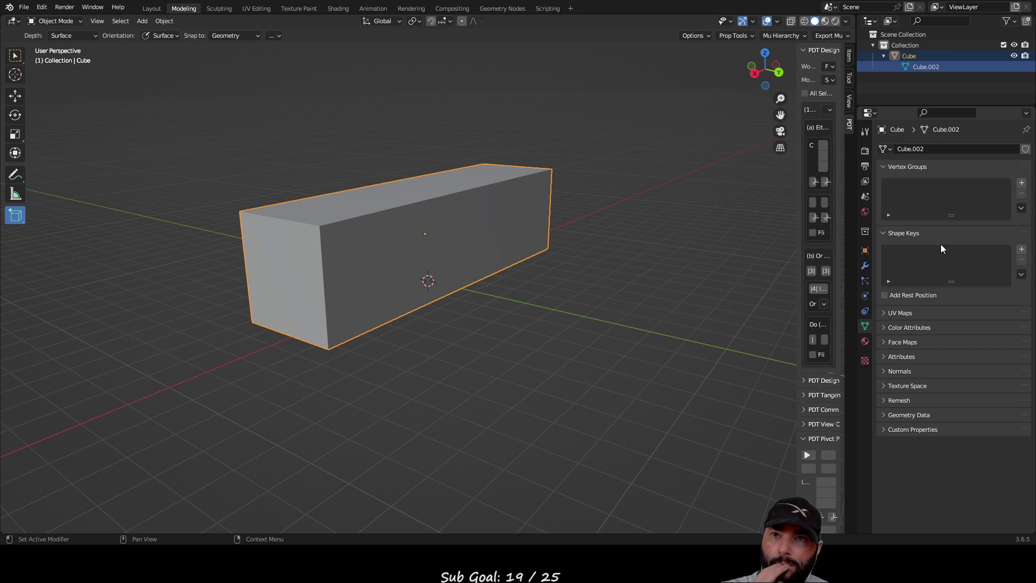
click(947, 56)
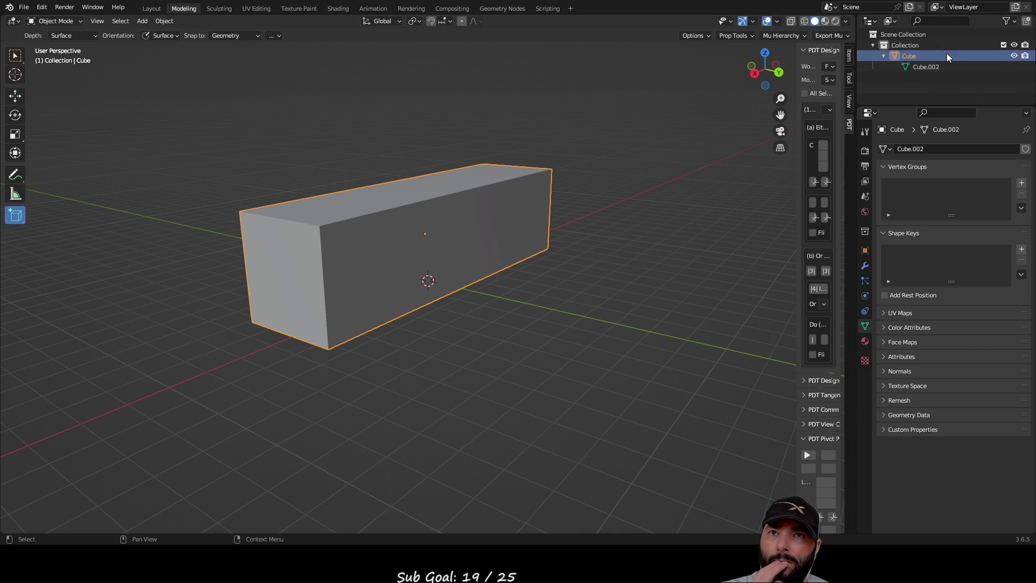
click(1015, 56)
click(1014, 56)
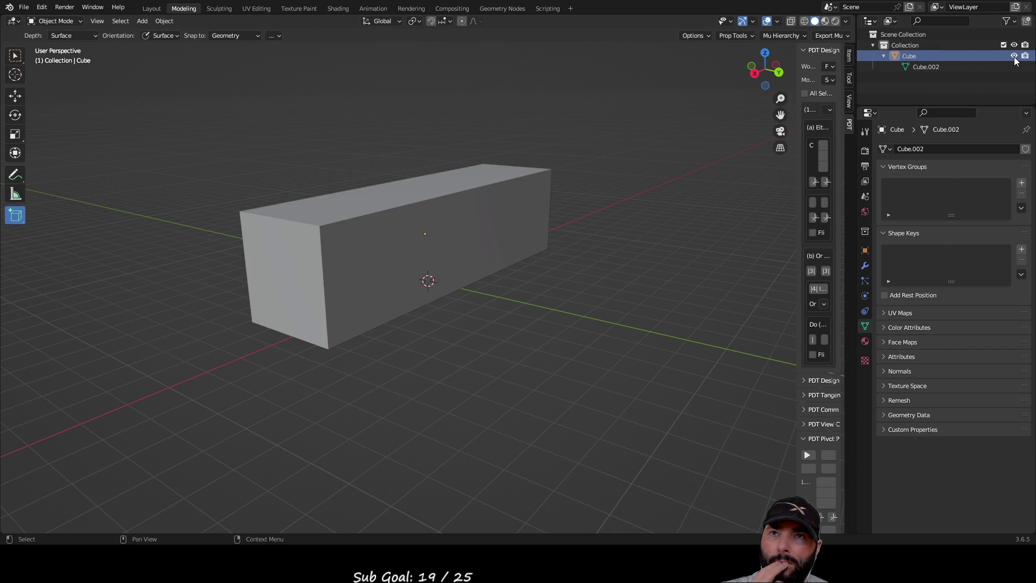
right_click(909, 56)
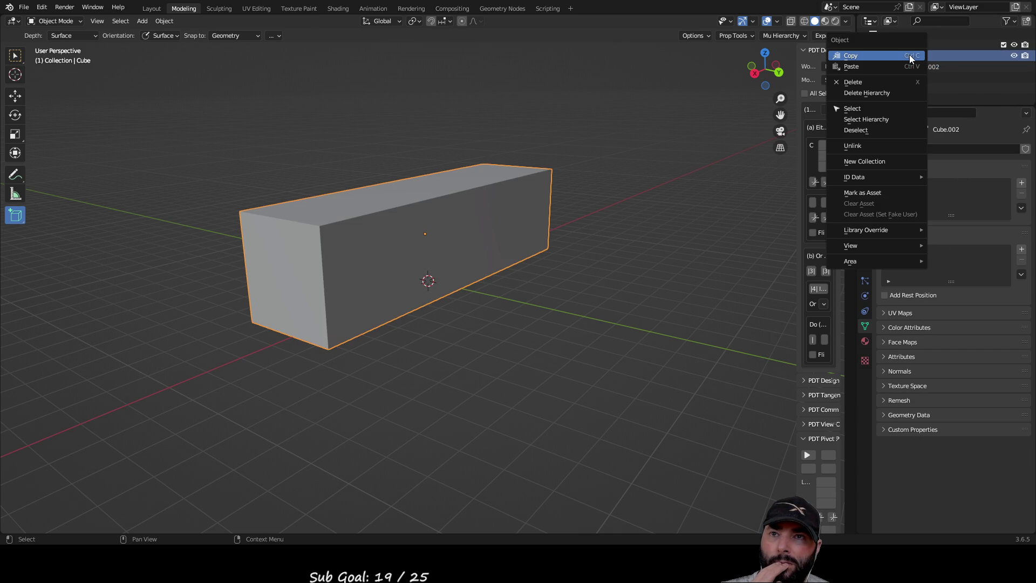
click(911, 56)
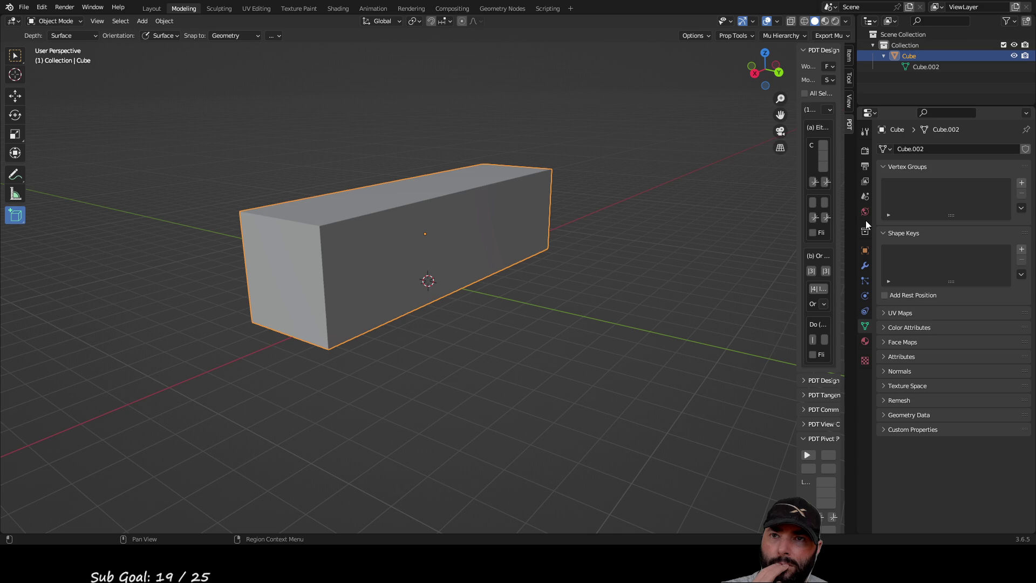
Step: Step through the Cube's property tabs, ending on the Add Cube tool settings
click(866, 268)
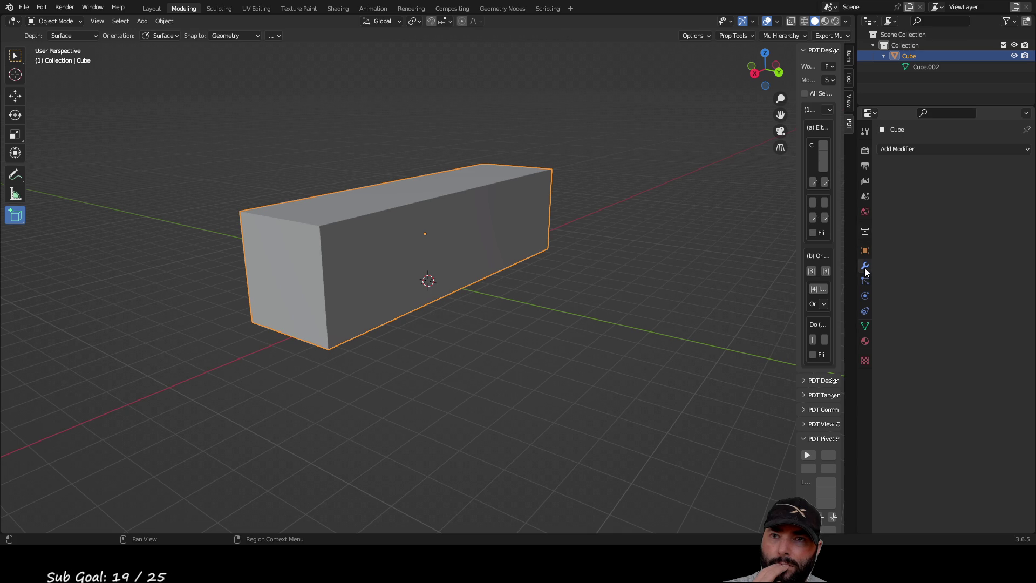
click(866, 281)
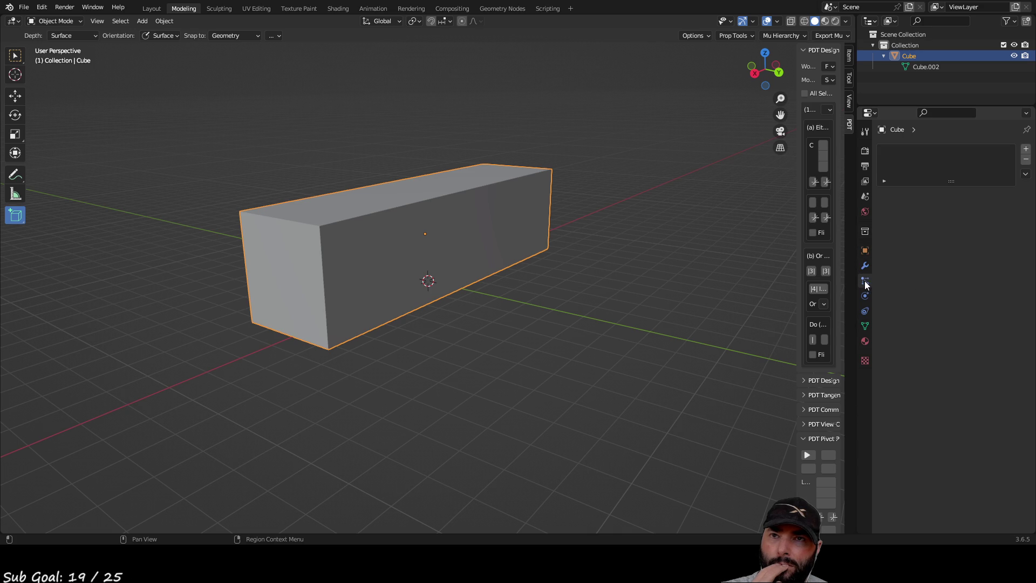
click(865, 311)
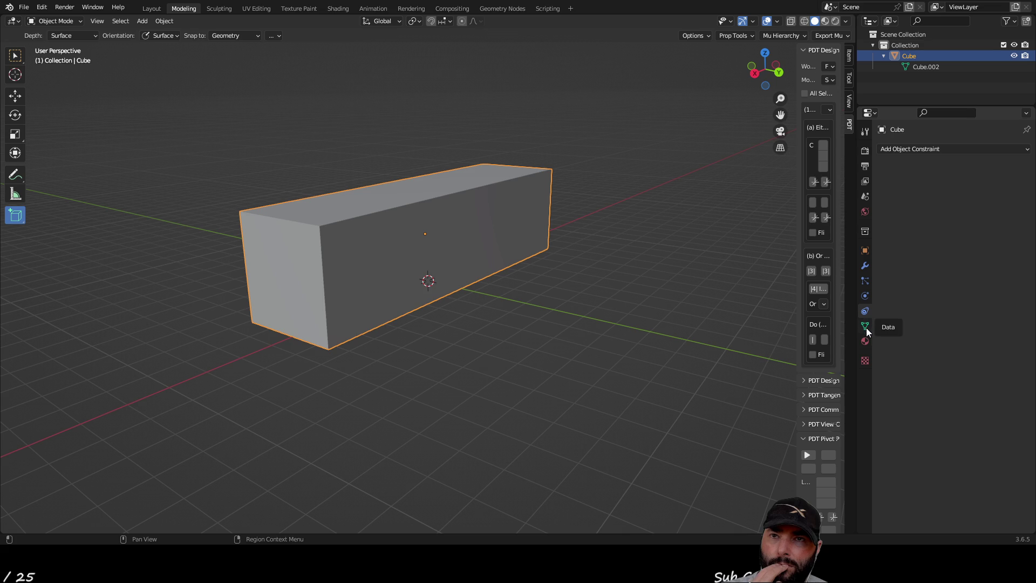
click(866, 327)
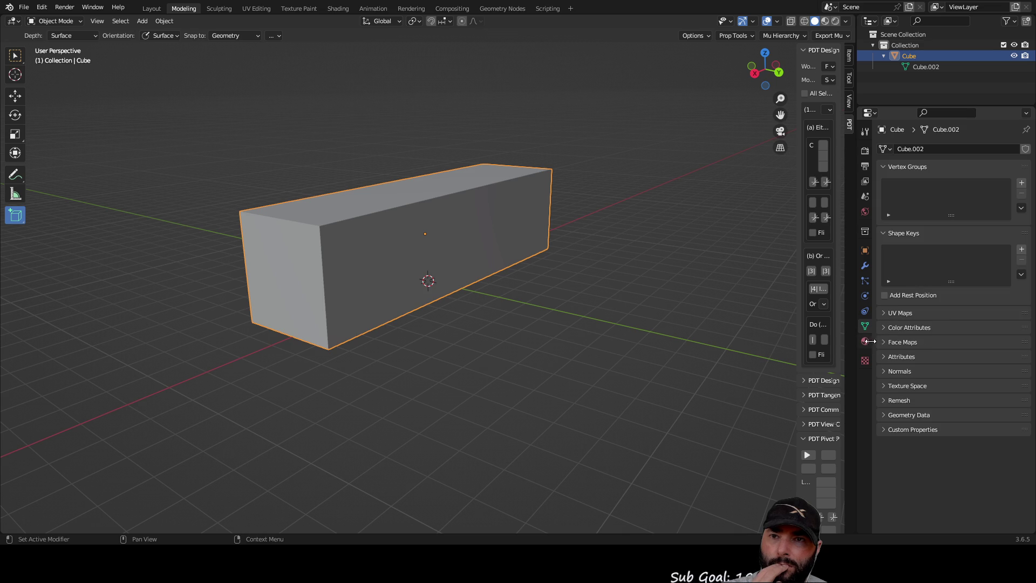
click(867, 341)
click(866, 362)
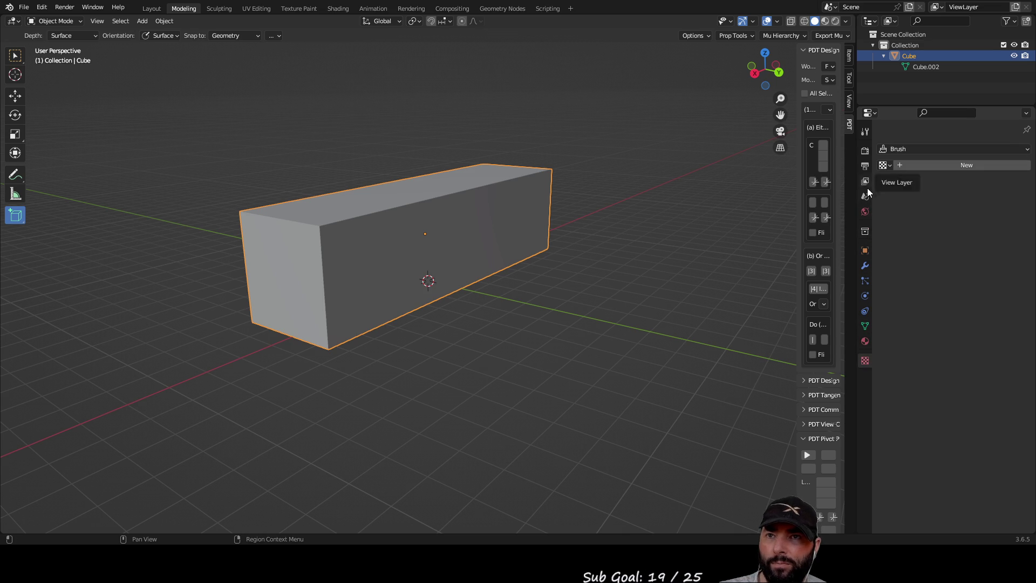
click(866, 153)
click(864, 131)
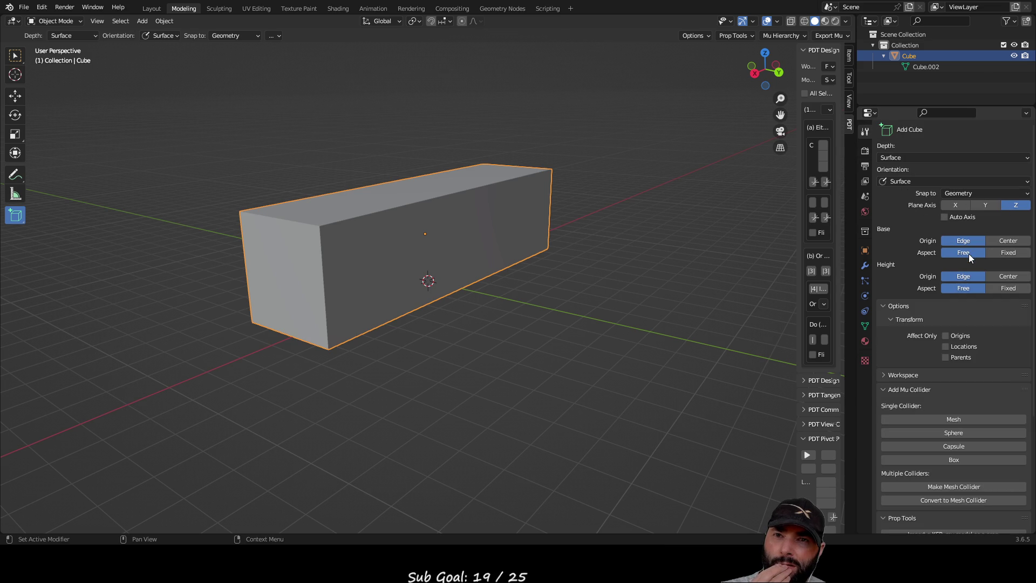
Step: Look over the Add Cube depth options and open the editor-type list
scroll(918, 386, down, 6)
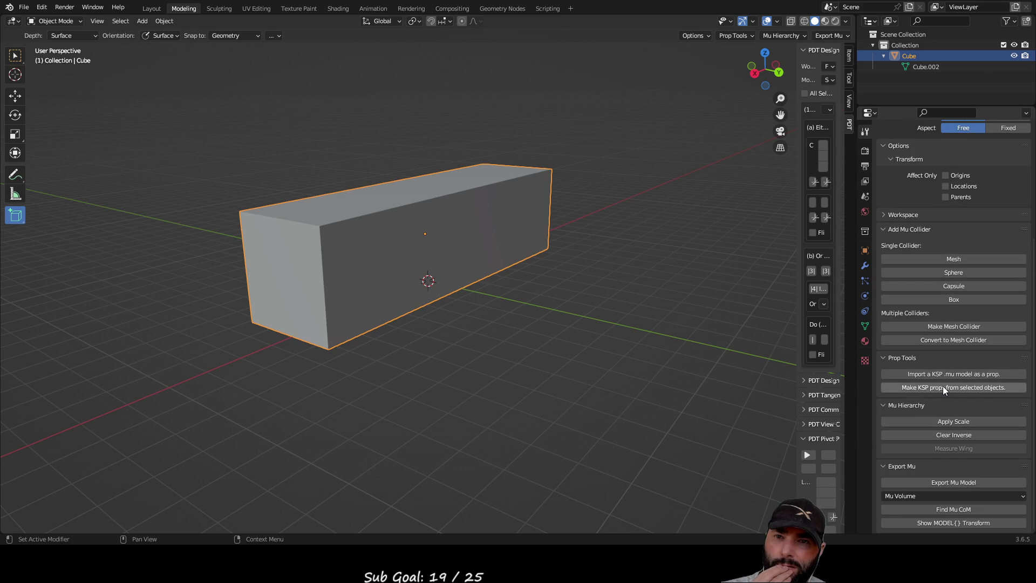
scroll(943, 380, up, 6)
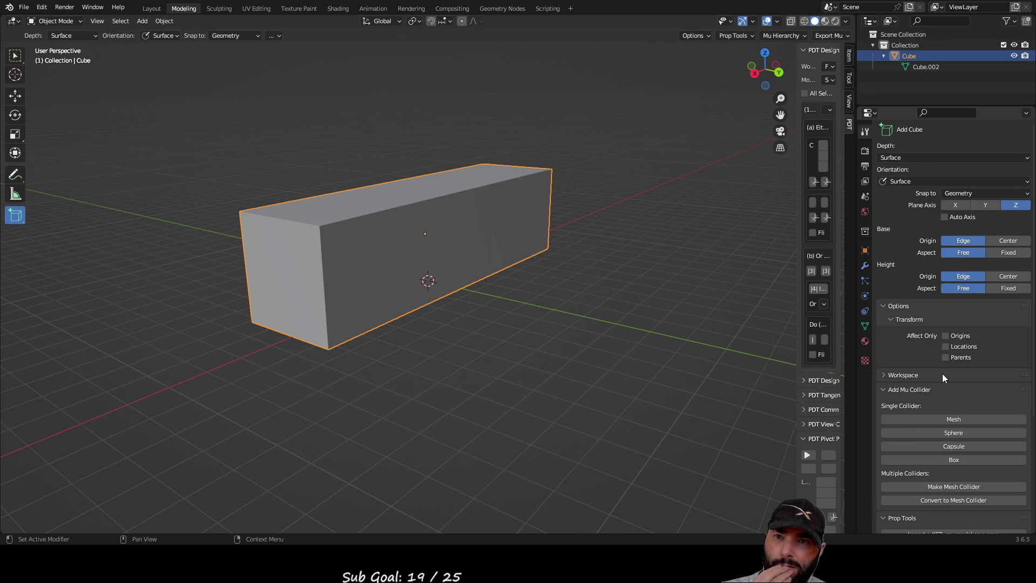
click(905, 158)
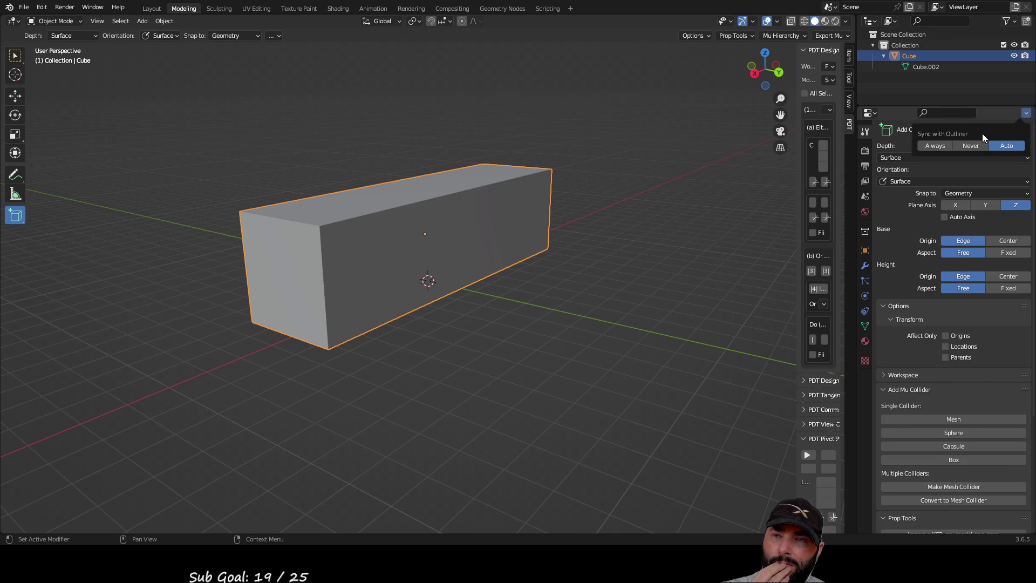
click(870, 113)
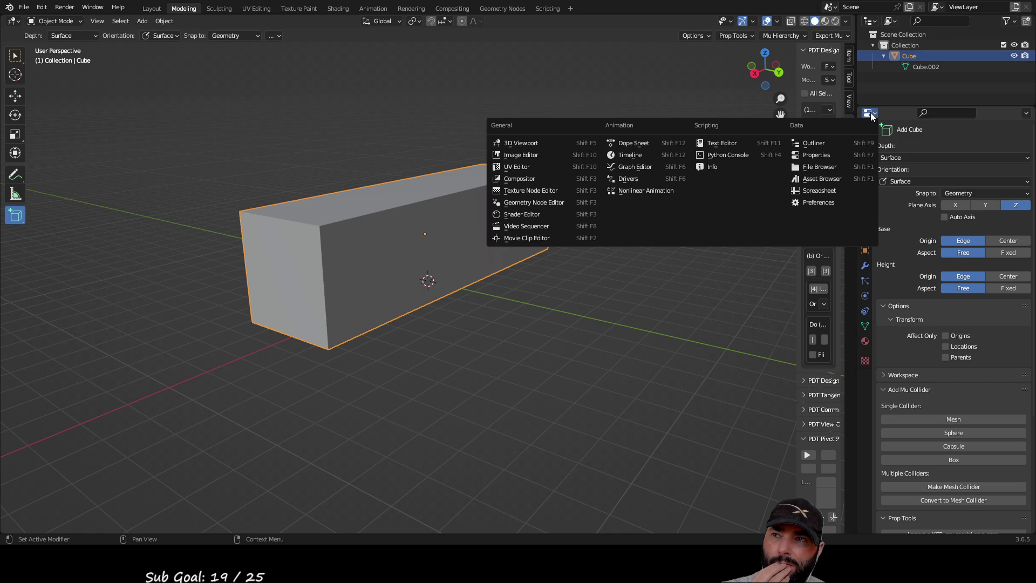
Step: Orbit to view the cube end-on, collapse PDT Design Operations, and narrow the sidebar
mouse_move(727, 243)
middle_down()
mouse_move(629, 248)
mouse_move(733, 238)
middle_up()
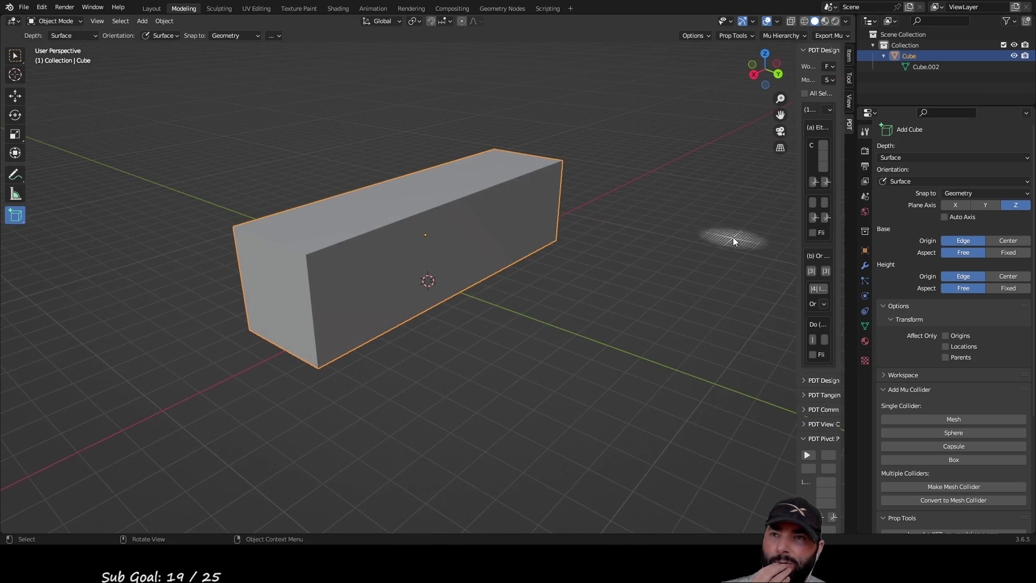
mouse_move(387, 218)
middle_down()
mouse_move(490, 236)
mouse_move(451, 244)
mouse_move(461, 207)
mouse_move(453, 238)
mouse_move(565, 204)
middle_up()
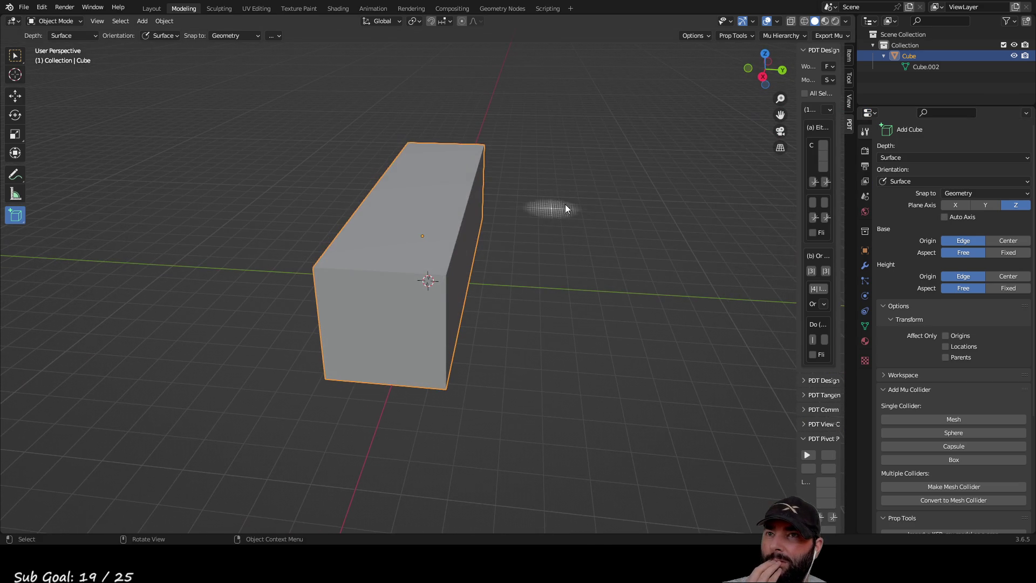
middle_drag(711, 130, 859, 128)
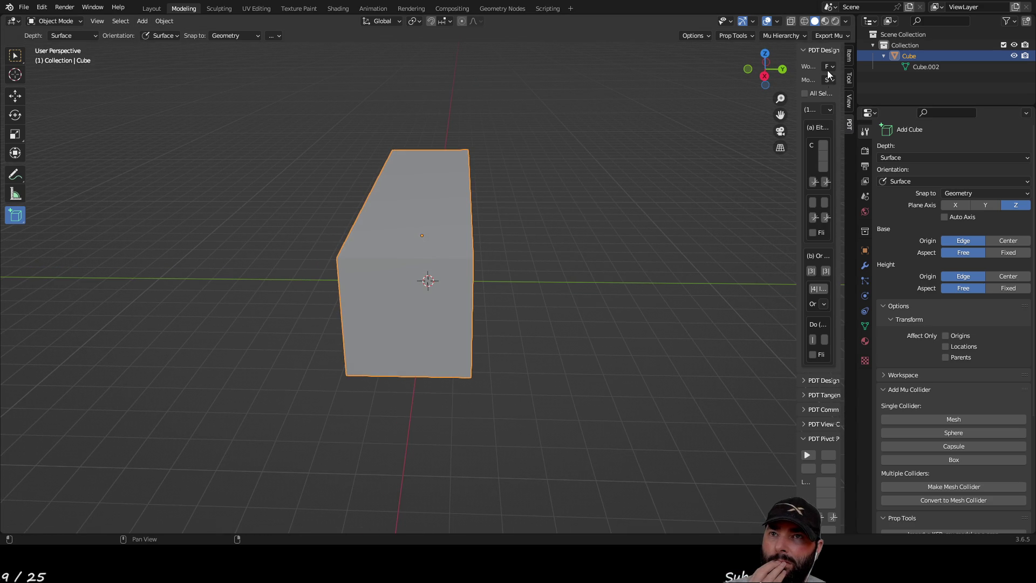
drag(796, 67, 702, 67)
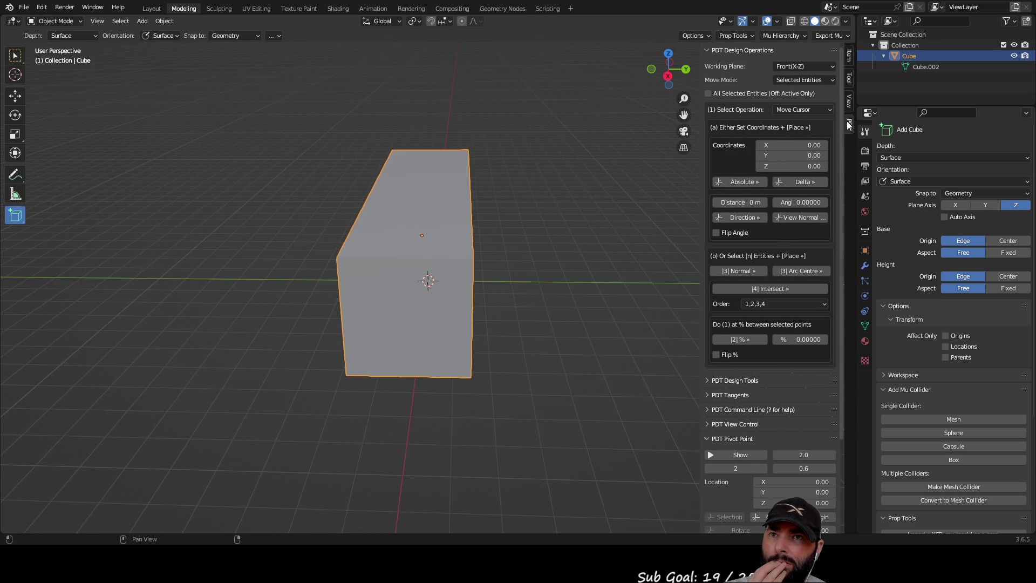
click(708, 51)
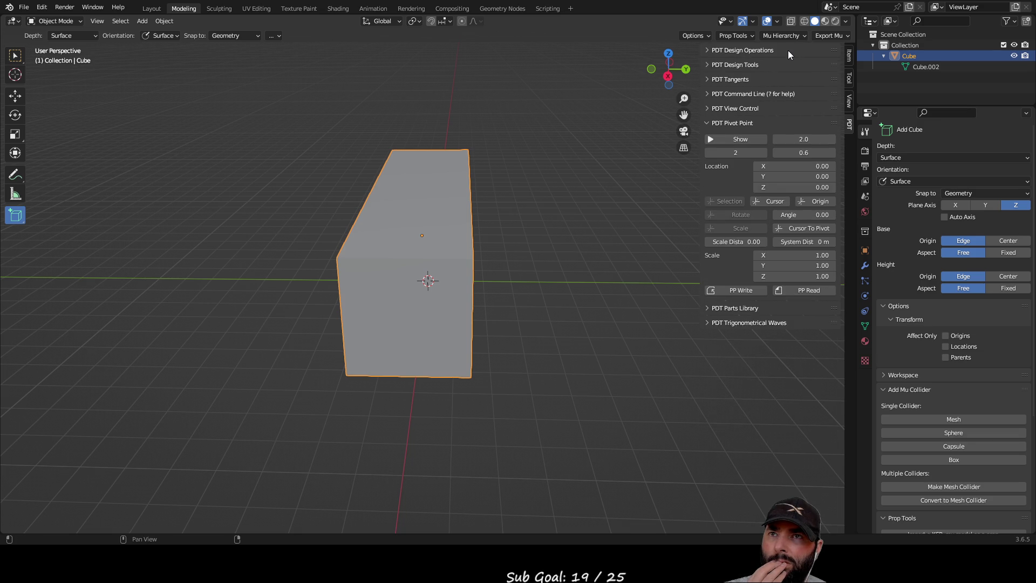
drag(702, 90, 836, 102)
Step: Deselect the cube, switch to the Select Box tool, and select the cube again
mouse_move(729, 128)
middle_down()
mouse_move(687, 169)
mouse_move(678, 211)
mouse_move(688, 144)
middle_up()
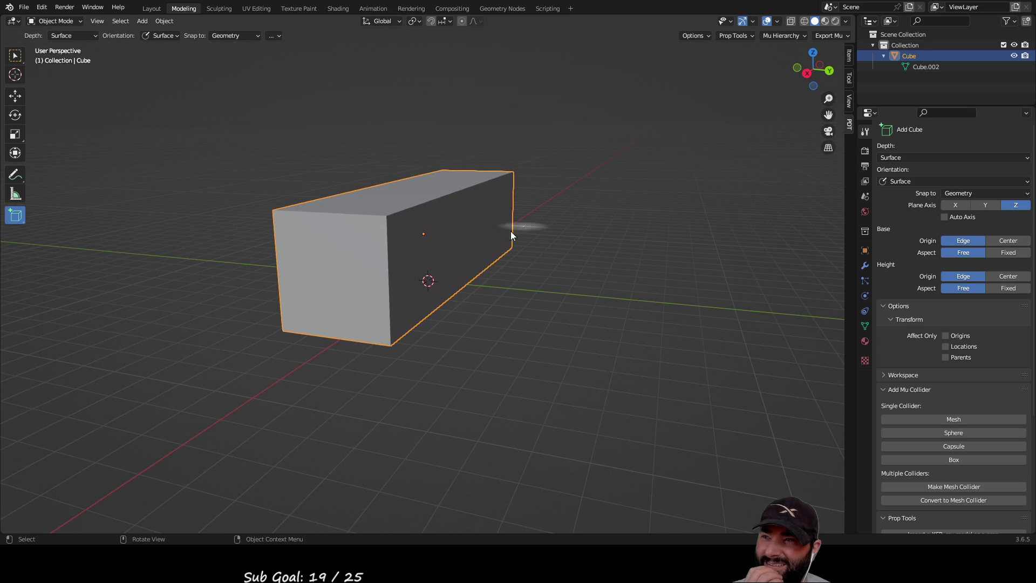
click(569, 310)
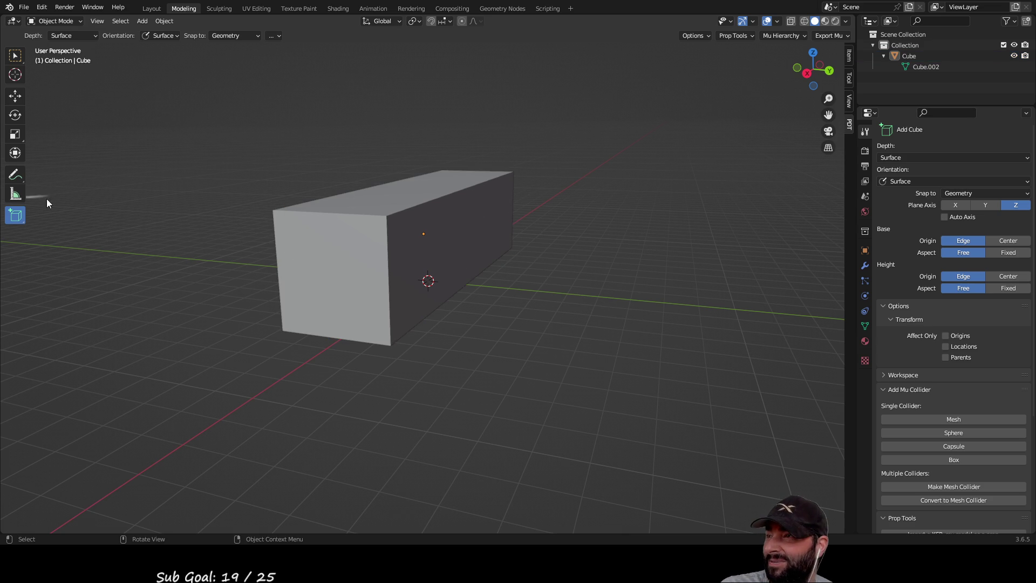
click(15, 56)
mouse_move(518, 200)
middle_down()
mouse_move(546, 204)
mouse_move(429, 242)
middle_up()
click(429, 246)
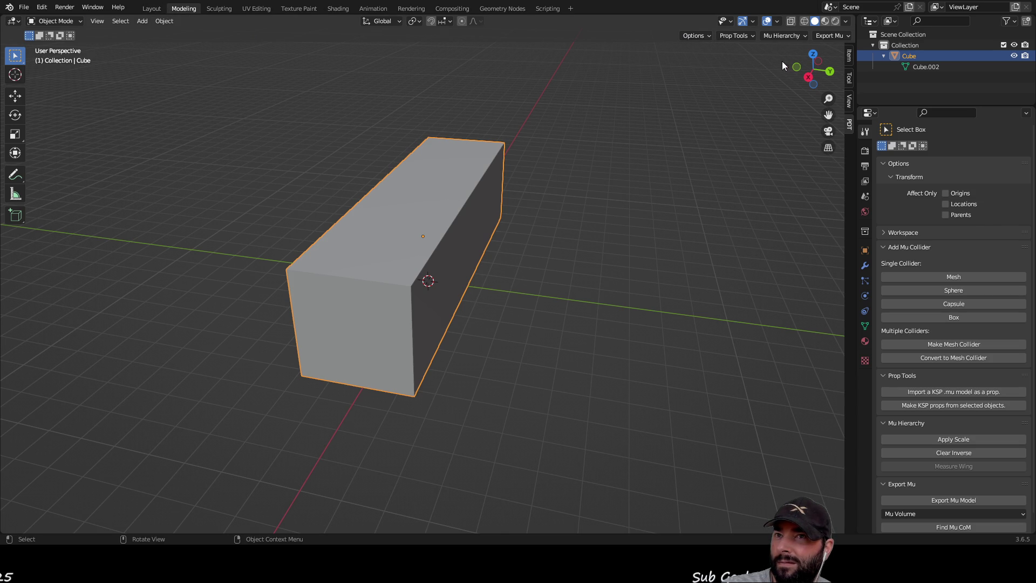
Step: Visit Sculpting, return to Modeling, then open UV Editing to see the cube's unwrap
click(221, 10)
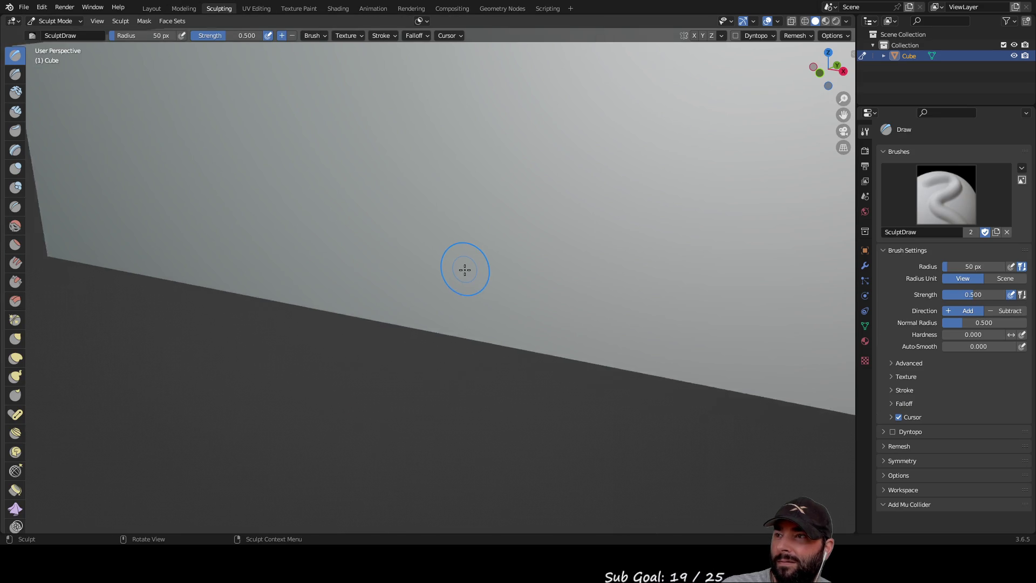
scroll(465, 270, down, 5)
middle_drag(490, 266, 267, 98)
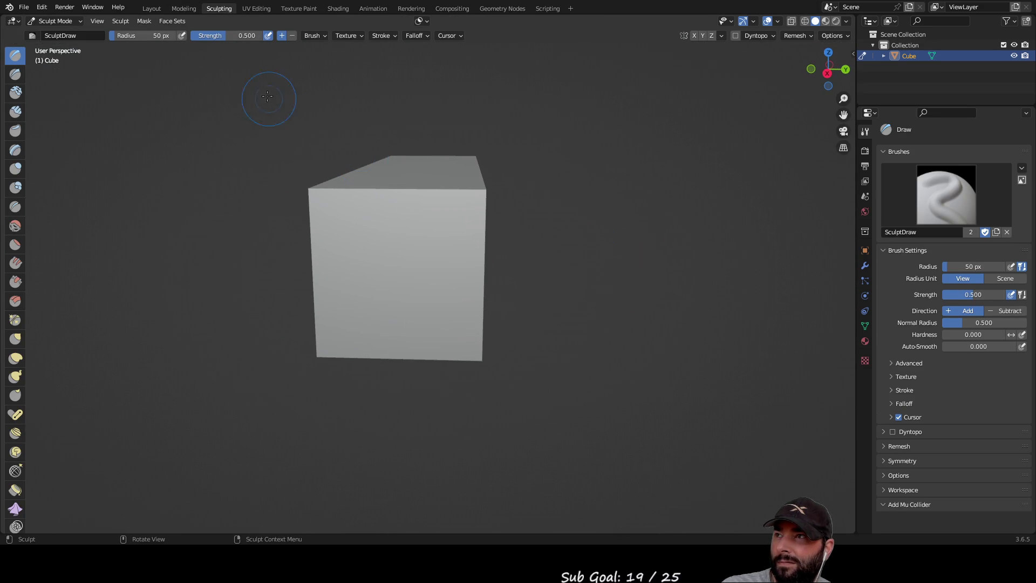
click(184, 8)
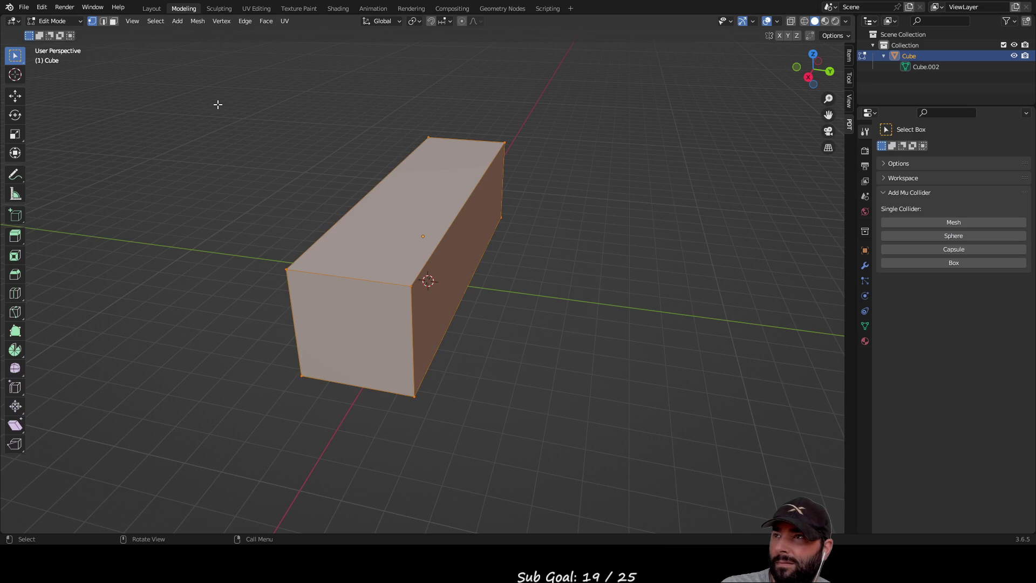
click(261, 10)
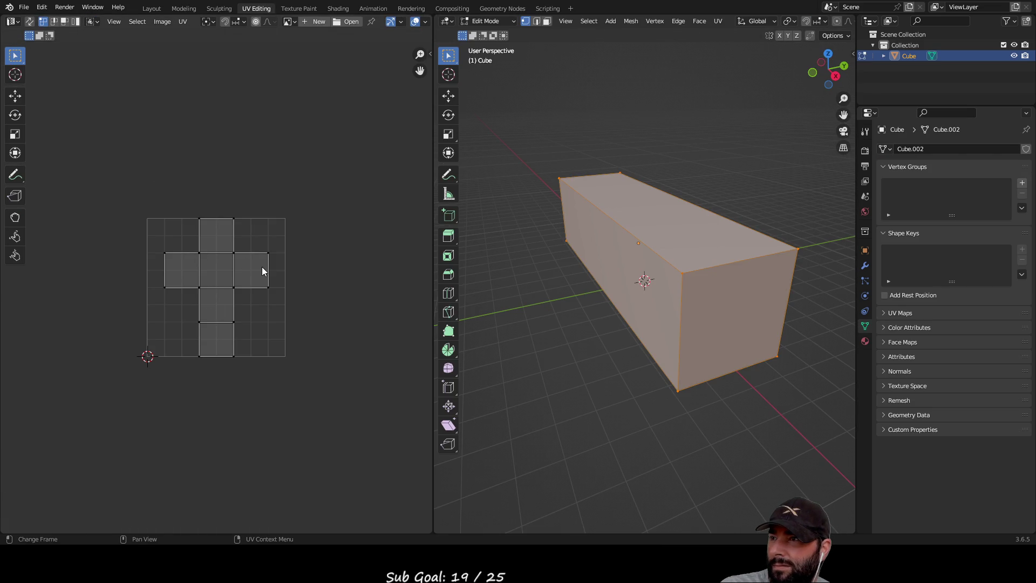
Step: Frame the UV layout and pull the right square's top outer corner up and outward
key(Home)
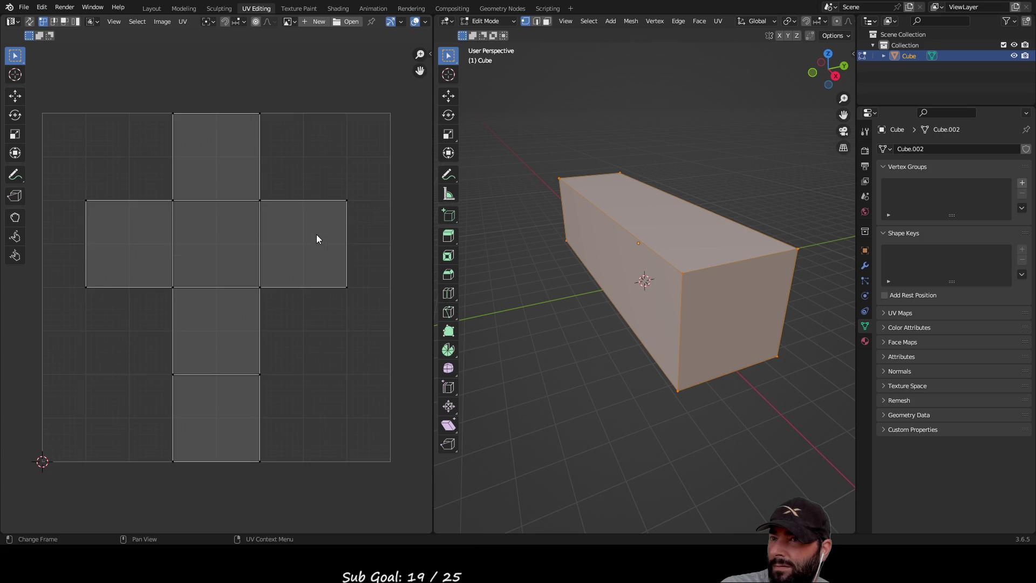
click(348, 202)
mouse_move(345, 199)
mouse_down()
mouse_move(364, 186)
mouse_move(343, 202)
mouse_move(319, 179)
mouse_move(216, 244)
mouse_up()
click(15, 75)
click(15, 96)
mouse_move(362, 205)
mouse_down()
mouse_move(333, 195)
mouse_move(359, 174)
mouse_move(361, 157)
mouse_up()
Step: Drag the right square's bottom outer corner downward so the face flares into a trapezoid
mouse_move(526, 265)
middle_down()
mouse_move(640, 286)
mouse_move(689, 283)
mouse_move(460, 318)
middle_up()
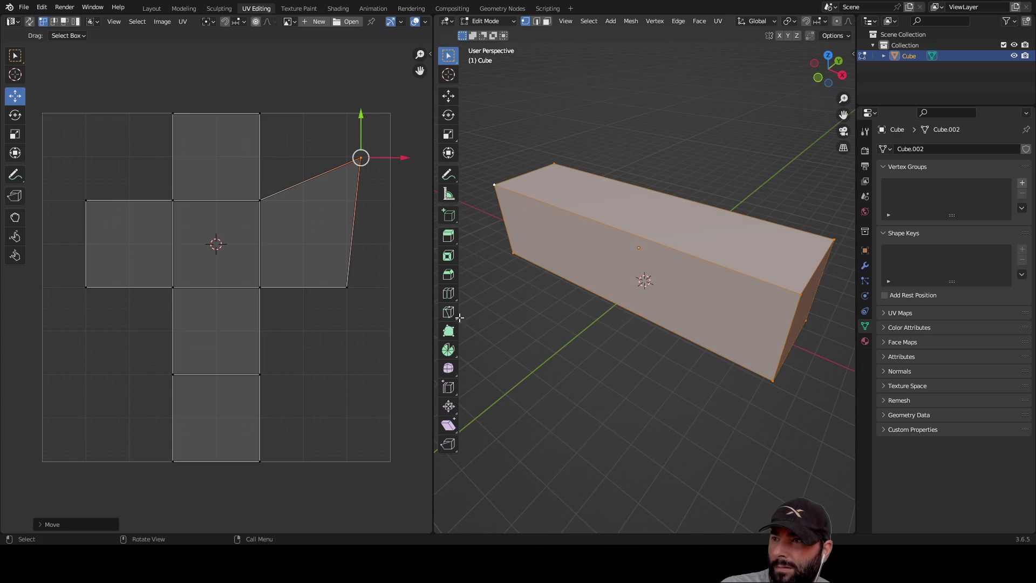
mouse_move(332, 268)
mouse_down()
mouse_move(364, 308)
mouse_move(349, 291)
mouse_move(364, 359)
mouse_up()
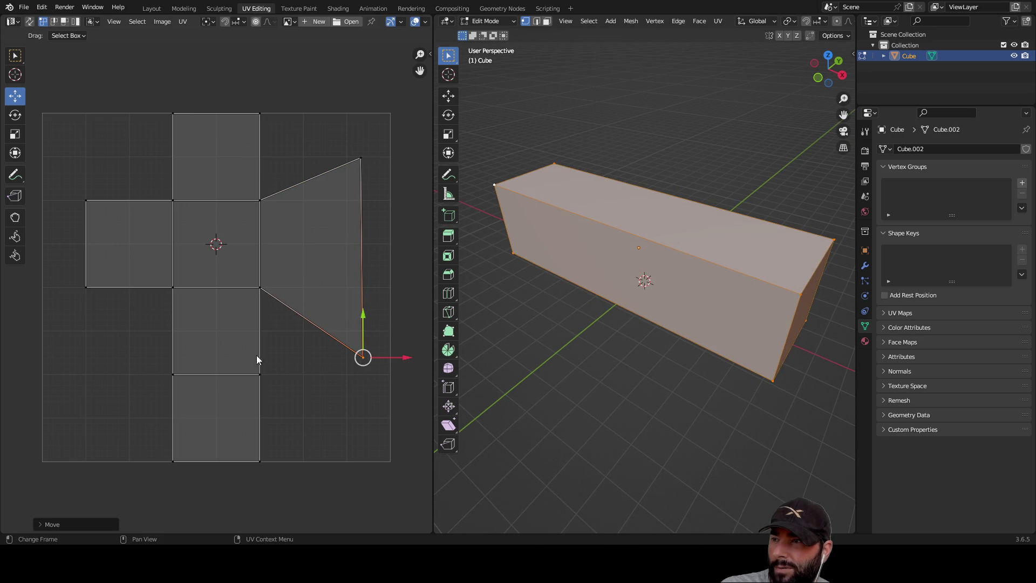
click(260, 374)
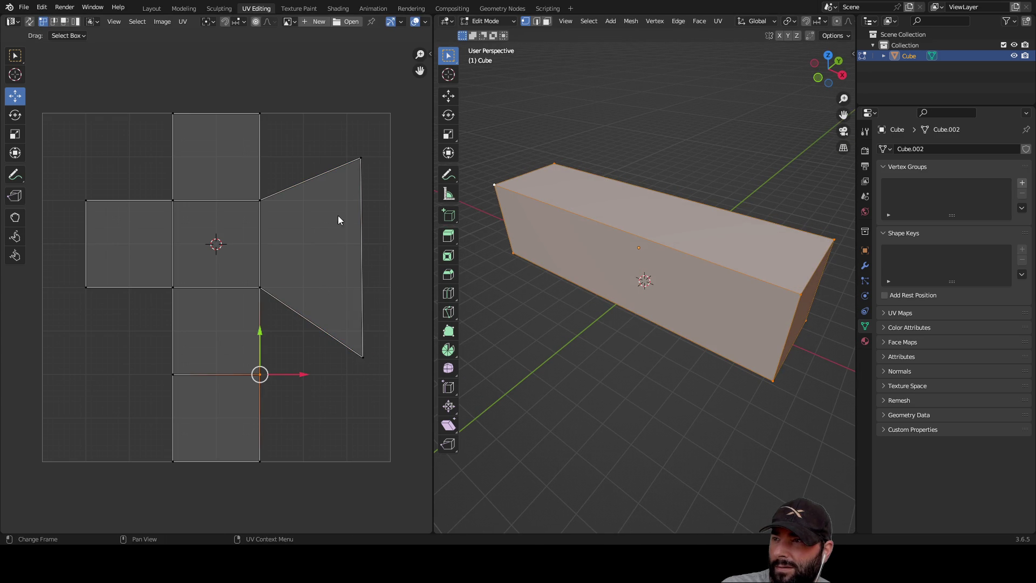
mouse_move(660, 280)
middle_down()
mouse_move(675, 254)
mouse_move(594, 270)
mouse_move(629, 281)
middle_up()
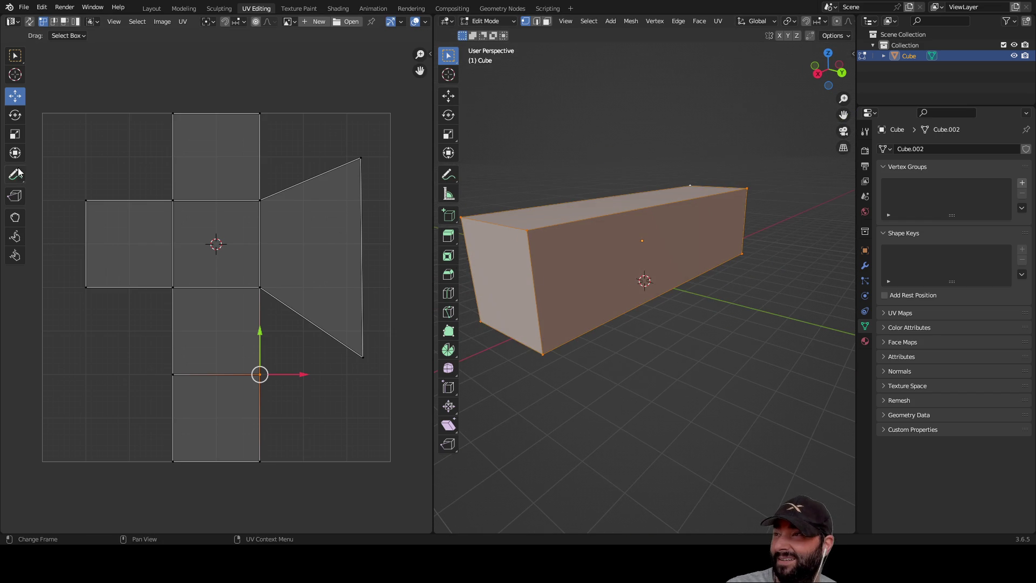
click(299, 9)
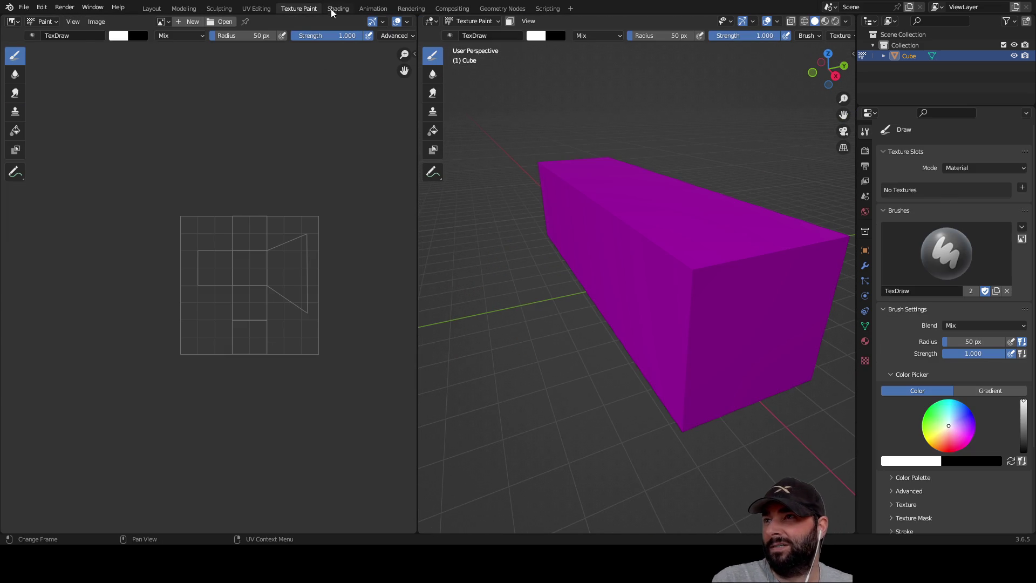
Step: Step through Shading, Animation, Rendering and Compositing to reach the Geometry Nodes workspace
click(334, 9)
click(383, 8)
click(413, 10)
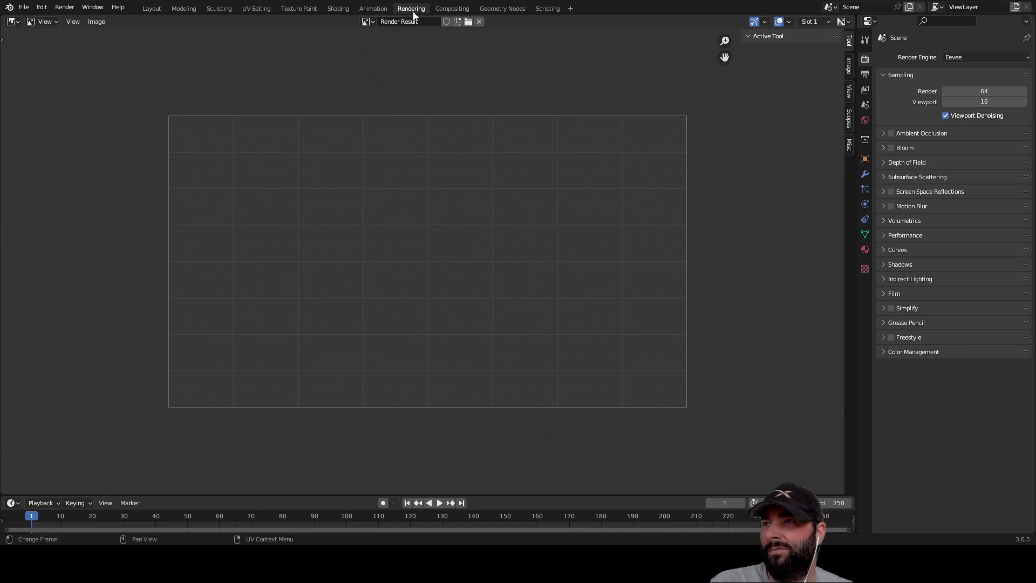
click(465, 8)
click(499, 8)
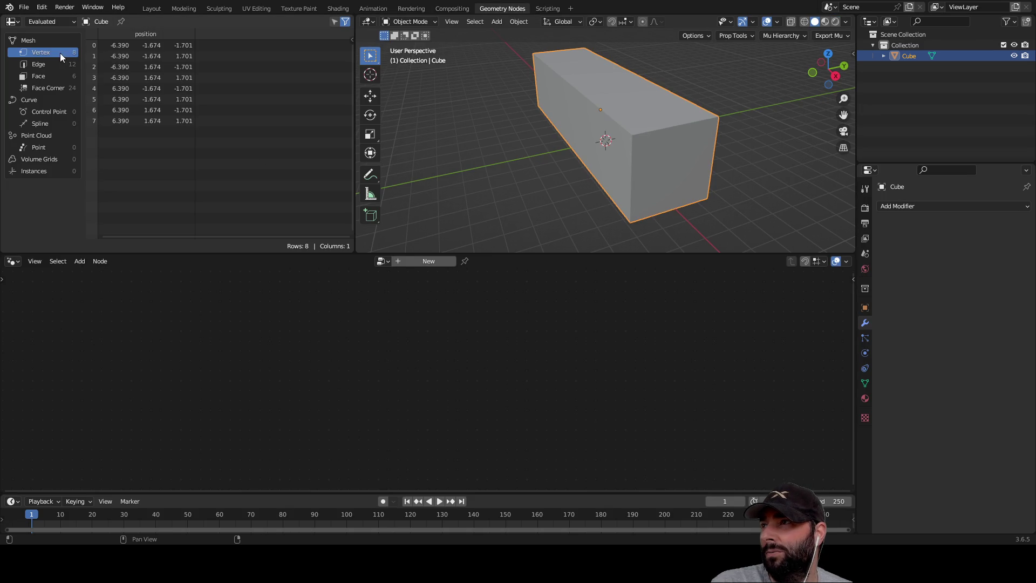
mouse_move(597, 156)
middle_down()
mouse_move(782, 154)
mouse_move(569, 121)
mouse_move(655, 151)
middle_up()
Step: Toggle the spreadsheet between Edge and Vertex data and drag its border down for more height
click(38, 65)
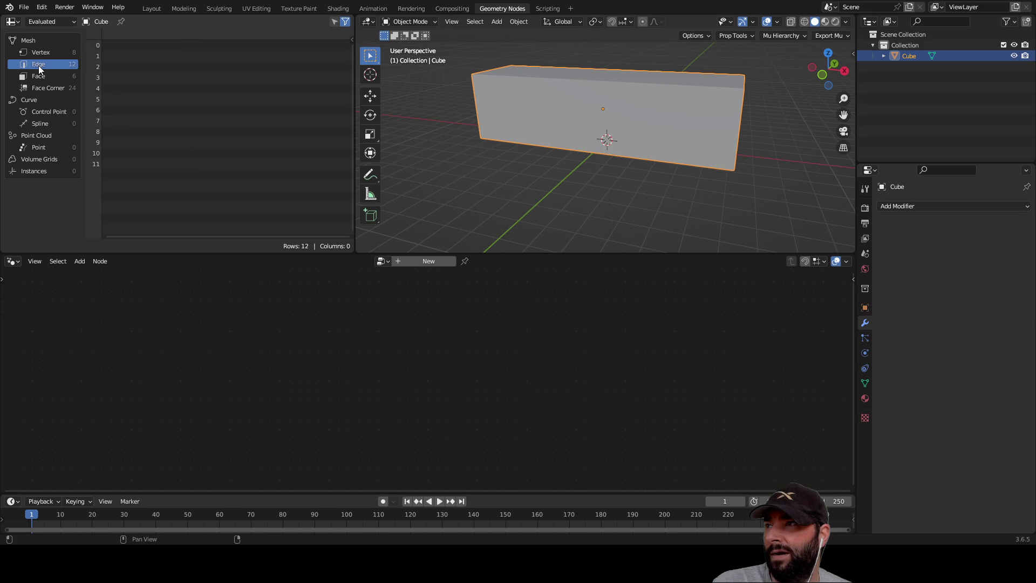
click(38, 52)
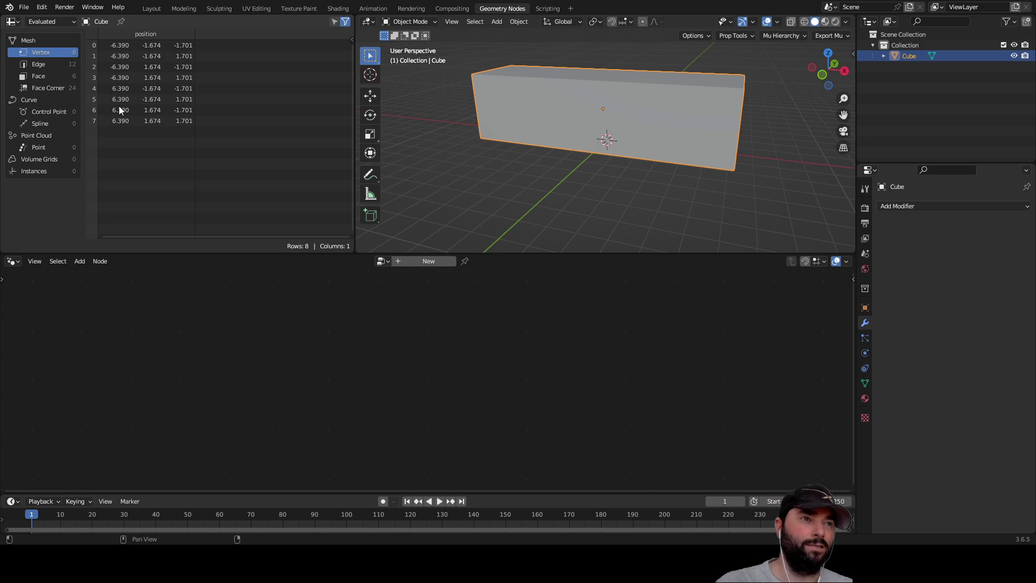
mouse_move(539, 254)
mouse_down()
mouse_move(541, 342)
mouse_move(564, 398)
mouse_up()
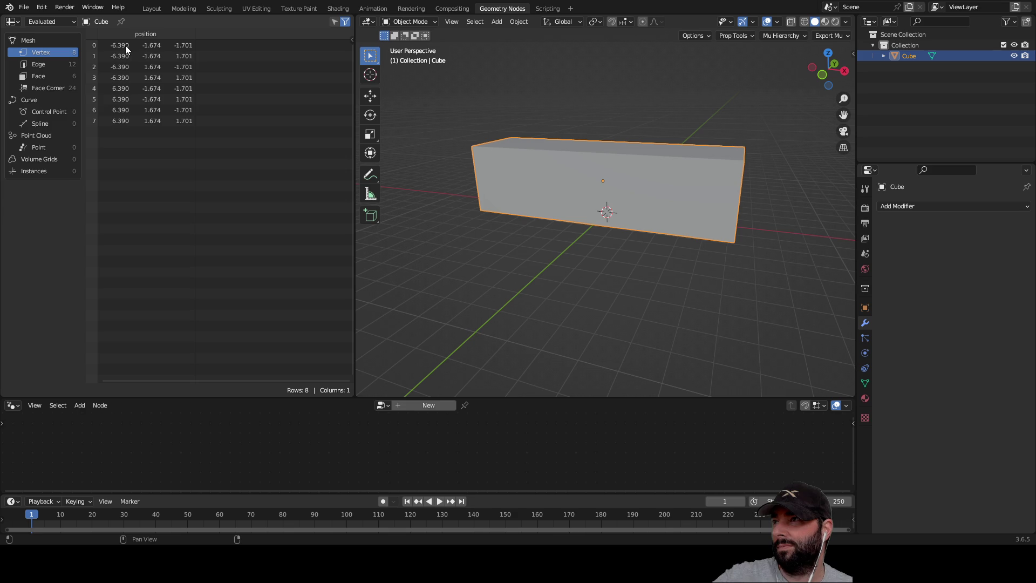
click(37, 64)
click(41, 52)
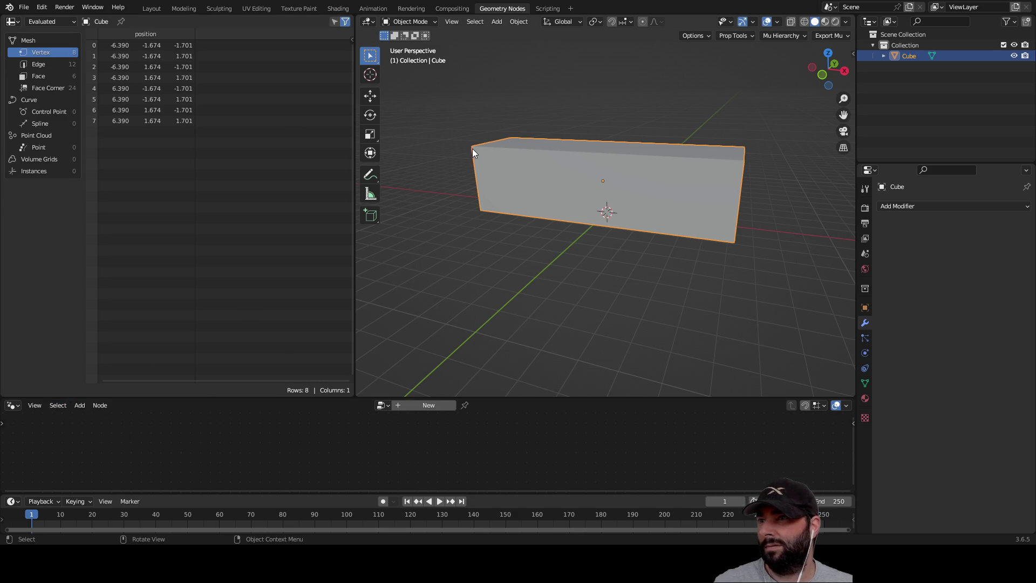
Step: Switch from the Cursor and Select Box tools to the Move tool's gizmo on the box
mouse_move(468, 184)
middle_down()
mouse_move(599, 263)
mouse_move(592, 204)
middle_up()
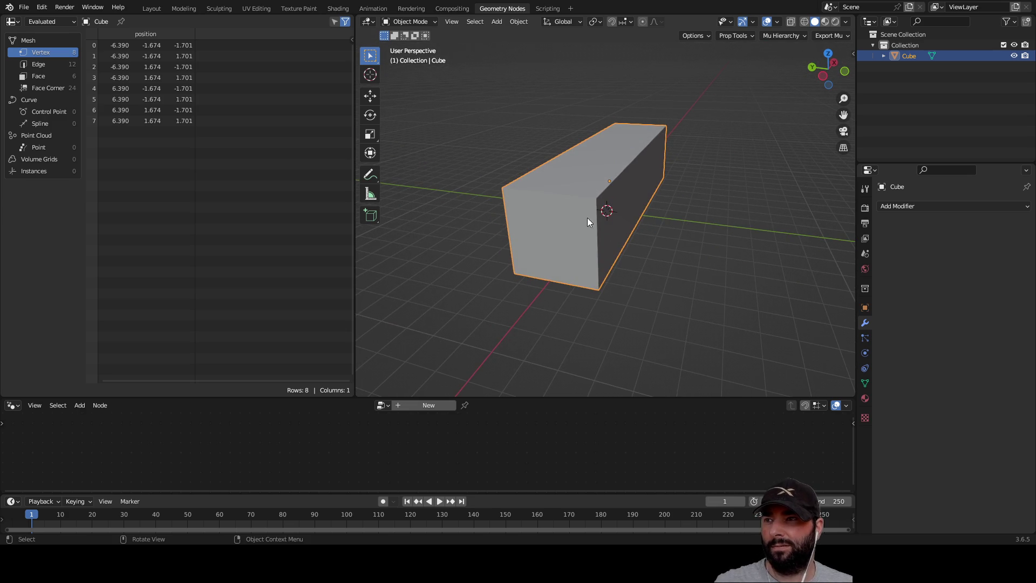
click(370, 76)
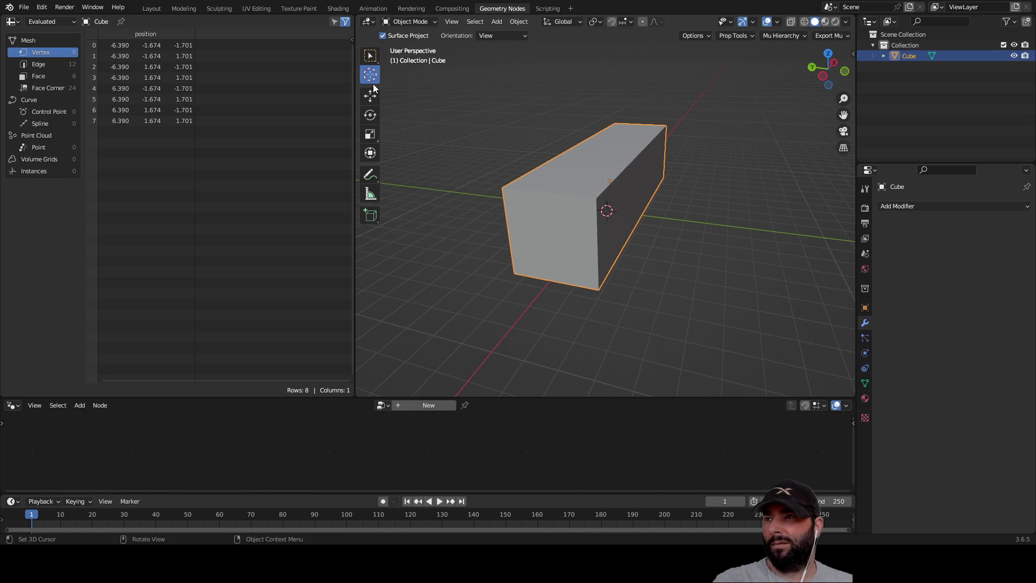
click(373, 56)
mouse_move(679, 202)
middle_down()
mouse_move(781, 204)
mouse_move(653, 195)
middle_up()
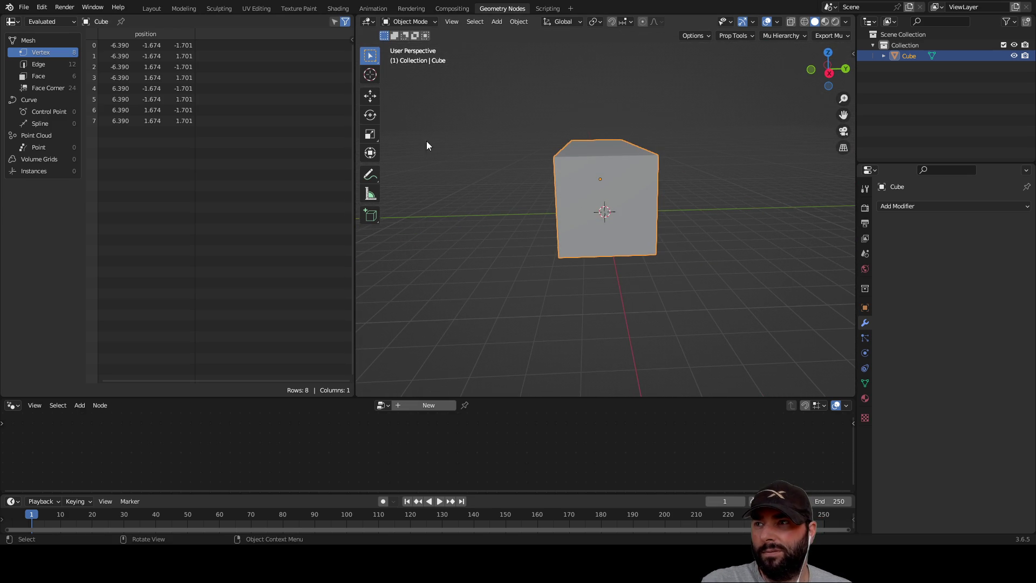
click(370, 97)
middle_drag(536, 186, 538, 204)
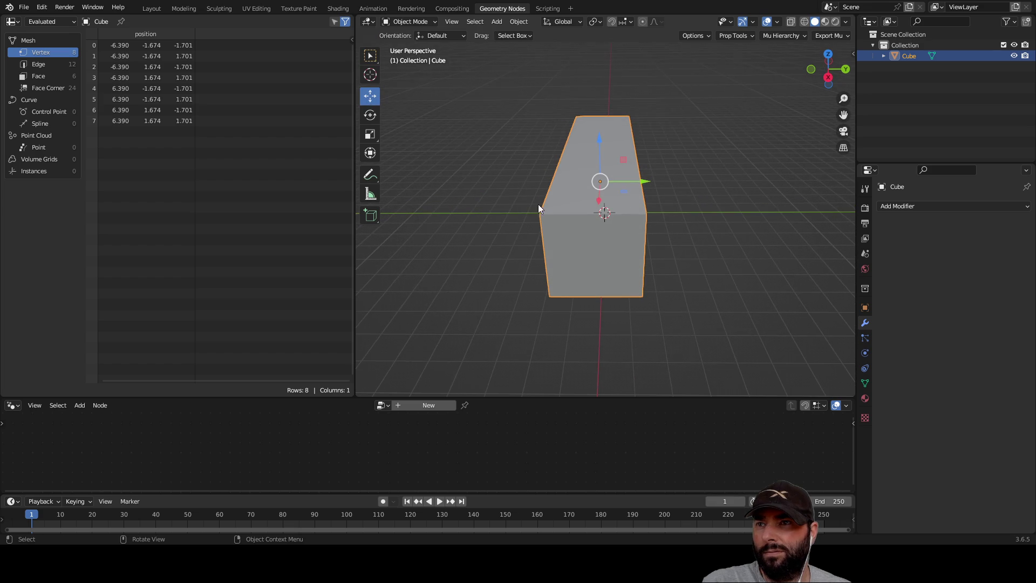
Step: Slide the long box about 4.06 m along Y, then show the Scripting workspace
mouse_move(646, 185)
mouse_down()
mouse_move(690, 180)
mouse_move(600, 191)
mouse_up()
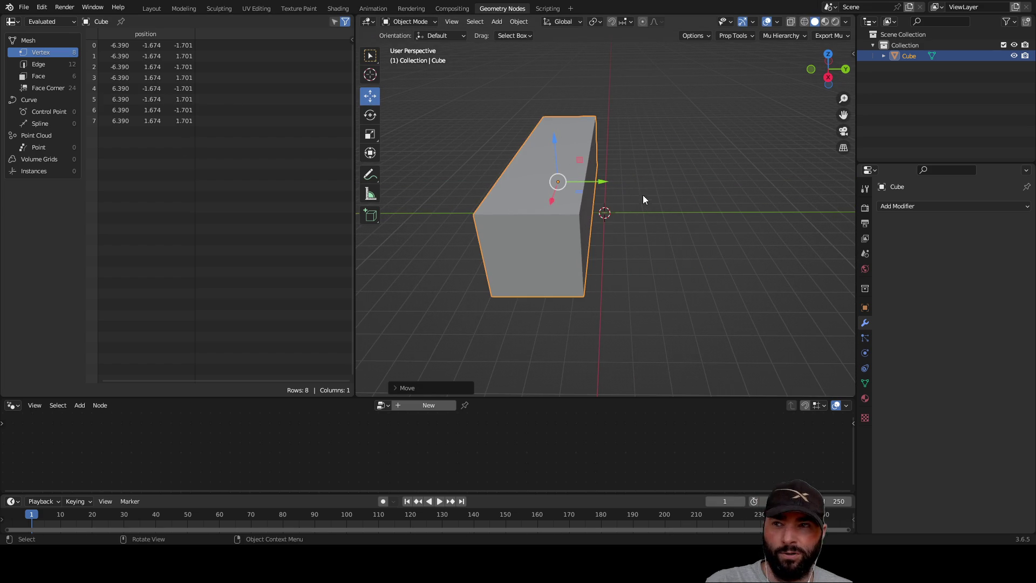
drag(594, 182, 622, 179)
mouse_move(701, 181)
mouse_down()
mouse_move(742, 181)
mouse_move(486, 181)
mouse_move(724, 203)
mouse_move(699, 203)
mouse_up()
mouse_move(504, 258)
middle_down()
mouse_move(669, 263)
mouse_move(719, 238)
mouse_move(676, 280)
mouse_move(653, 231)
mouse_move(643, 270)
middle_up()
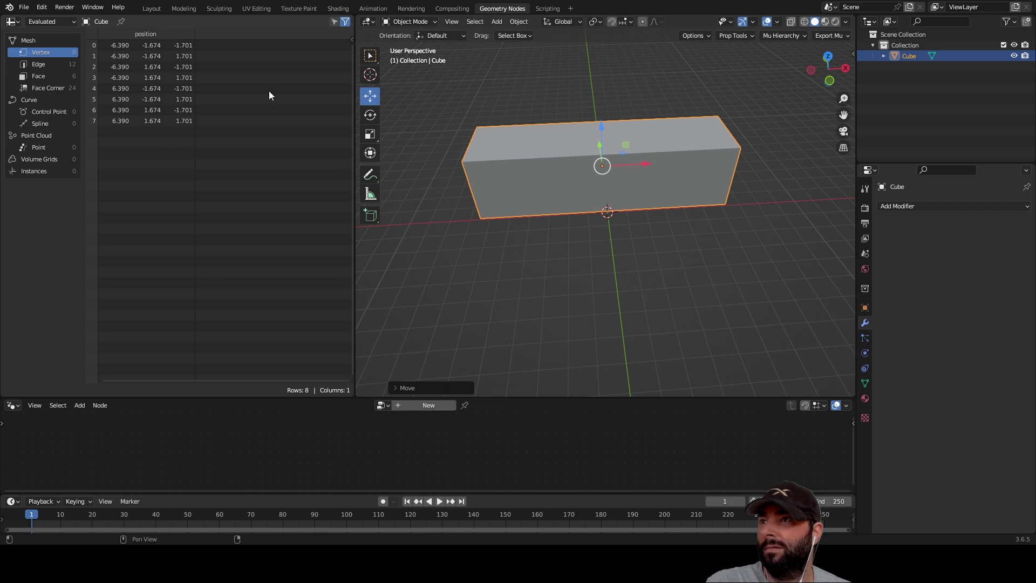
click(548, 9)
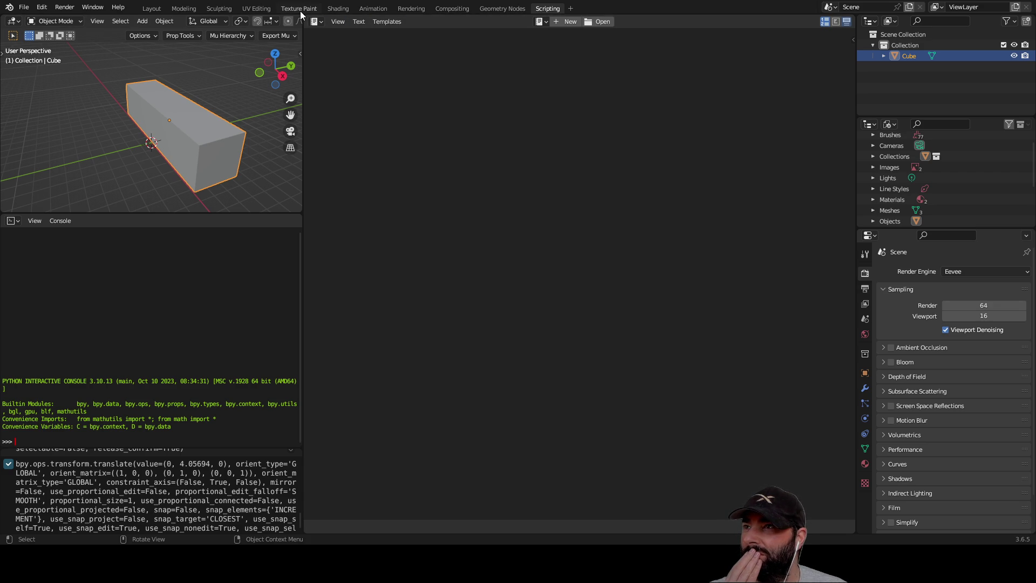
Step: In the Modeling workspace, box-select all of the box's geometry and delete its vertices
click(184, 8)
mouse_move(578, 242)
middle_down()
mouse_move(542, 207)
mouse_move(621, 227)
mouse_move(595, 211)
mouse_move(376, 206)
mouse_move(514, 248)
middle_up()
right_click(516, 245)
click(422, 147)
scroll(146, 129, down, 6)
scroll(244, 199, up, 4)
drag(236, 166, 666, 410)
key(x)
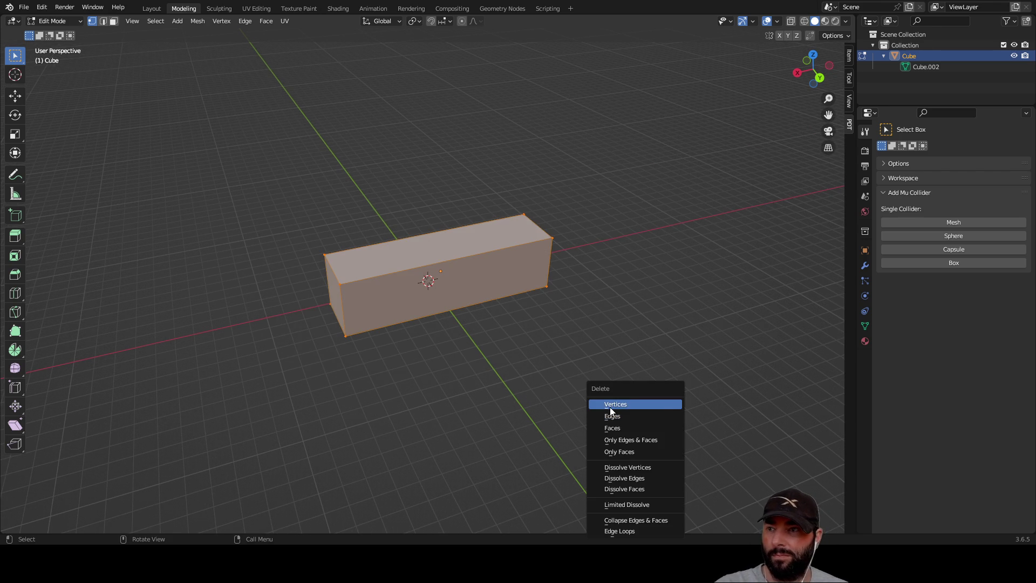
click(610, 411)
Step: Find and delete each leftover stray vertex until none remain
mouse_move(562, 365)
middle_down()
mouse_move(527, 308)
mouse_move(446, 282)
middle_up()
drag(343, 201, 557, 351)
key(x)
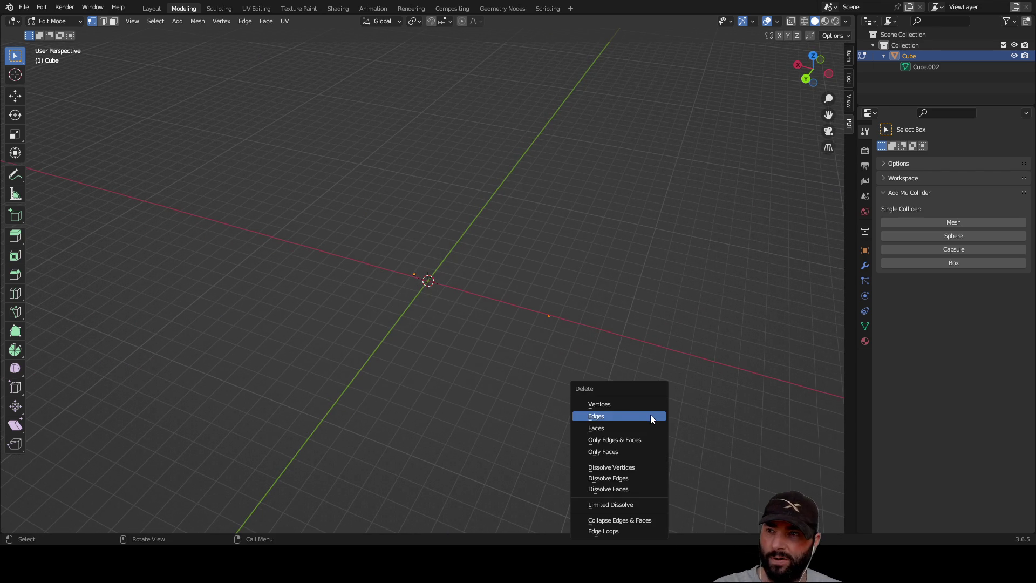
click(609, 403)
mouse_move(515, 352)
middle_down()
mouse_move(592, 317)
mouse_move(588, 292)
middle_up()
drag(426, 212, 509, 286)
key(x)
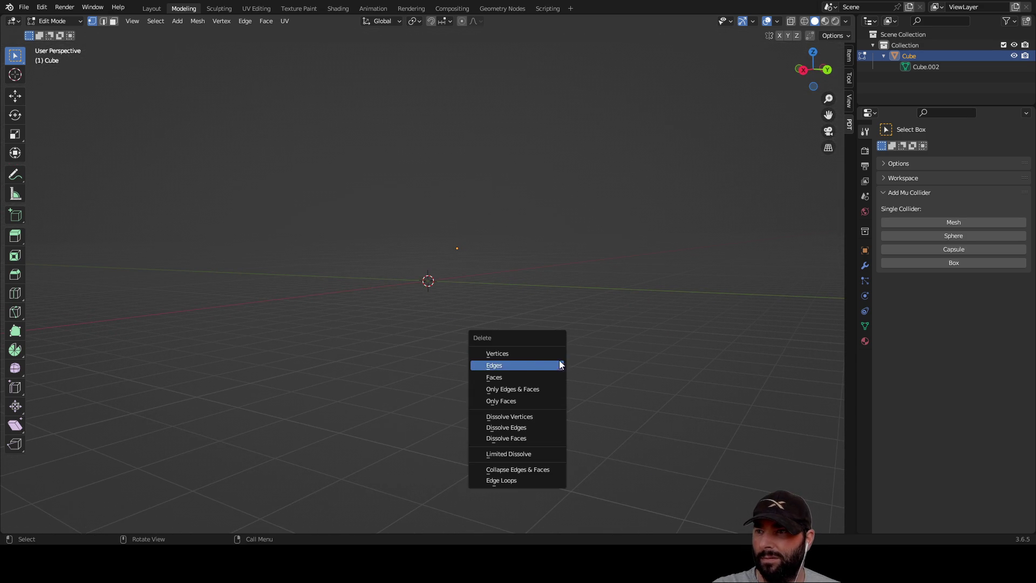
click(522, 355)
scroll(505, 302, up, 5)
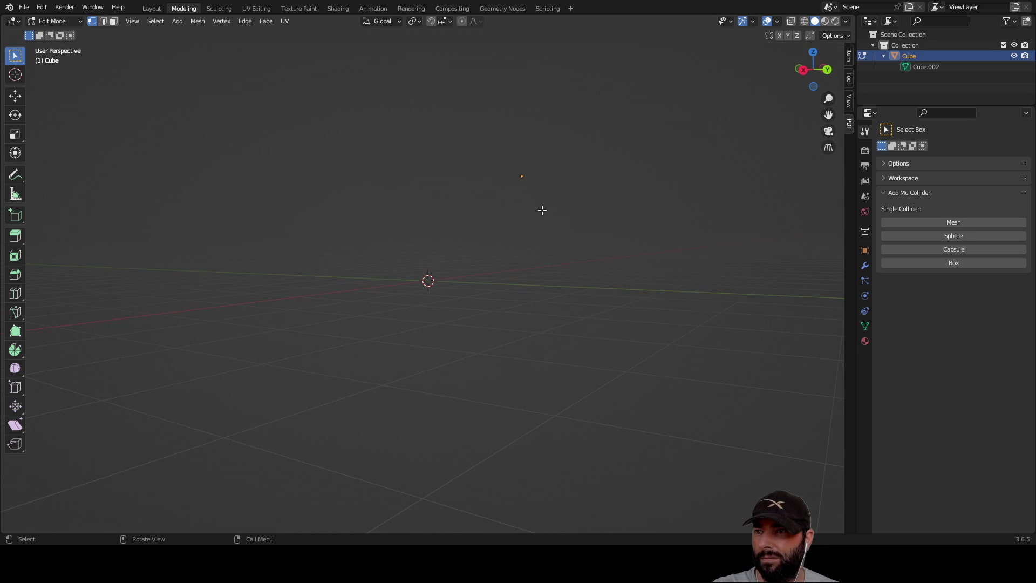
key(x)
click(518, 177)
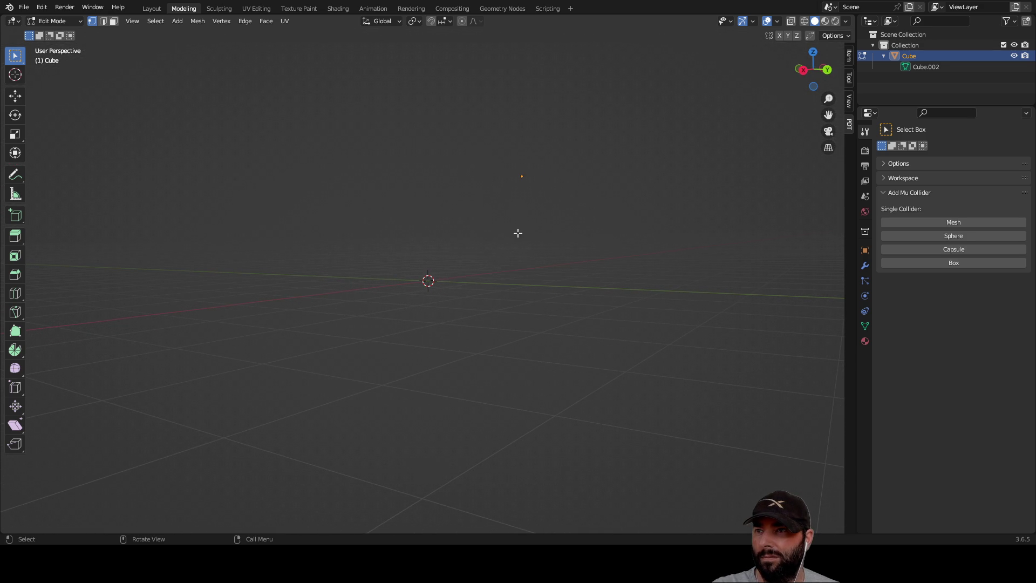
Step: Quit Blender with Ctrl+Q without saving untitled.blend
middle_drag(586, 212, 648, 194)
key(ctrl+q)
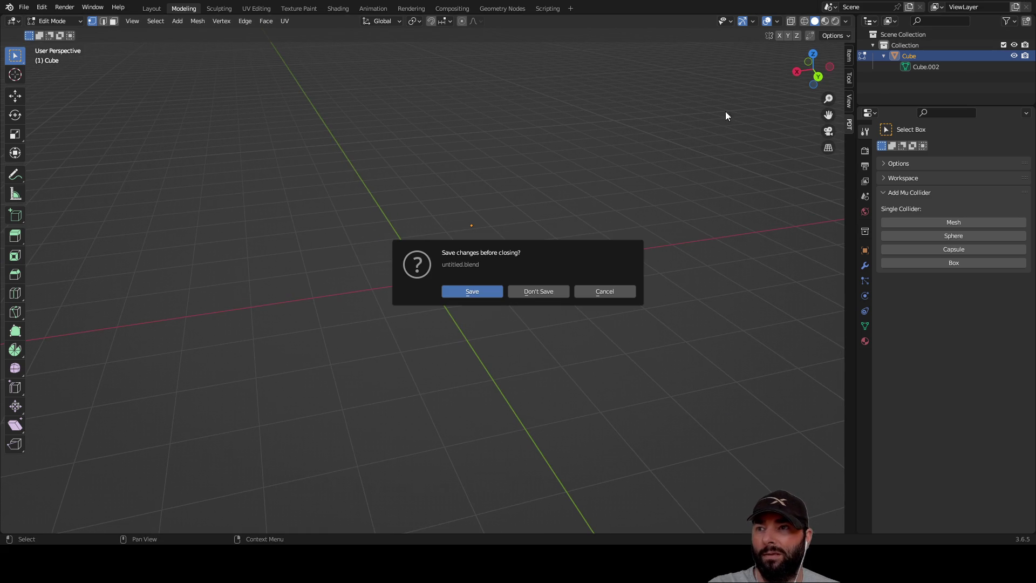
click(539, 291)
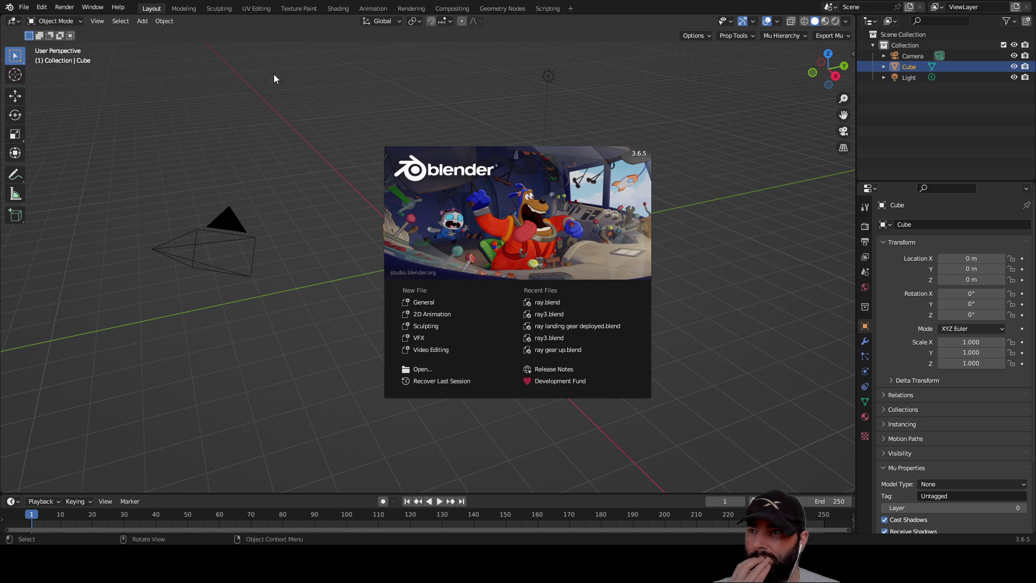
Step: Dismiss the splash screen and delete the default camera, cube and light
click(273, 79)
scroll(264, 135, down, 6)
drag(264, 135, 467, 270)
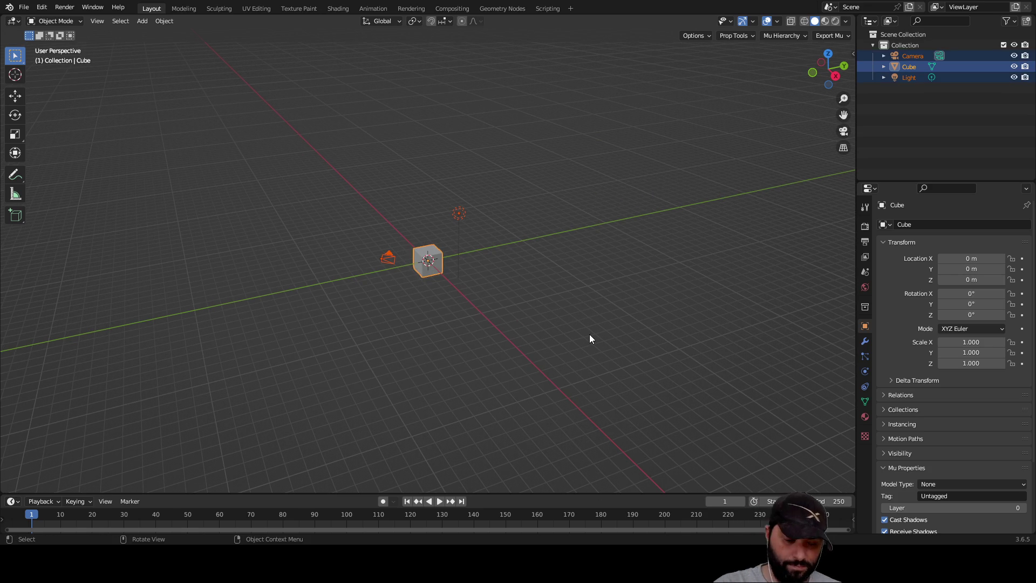
key(Delete)
Step: Switch to the Modeling workspace and activate the Add Cube tool
click(190, 9)
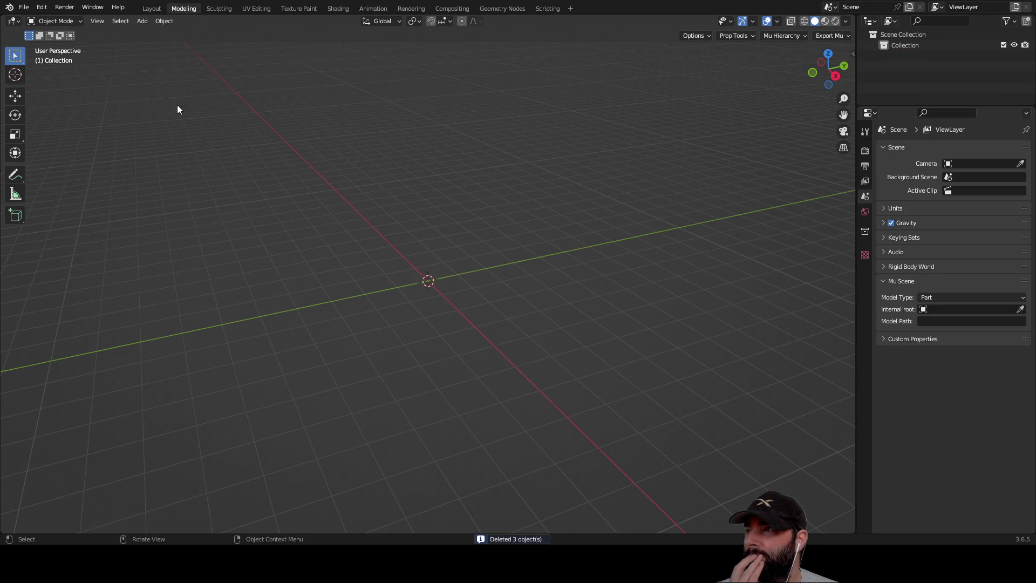
click(16, 215)
mouse_move(294, 215)
middle_down()
mouse_move(394, 240)
mouse_move(398, 286)
mouse_move(404, 265)
middle_up()
key(shift)
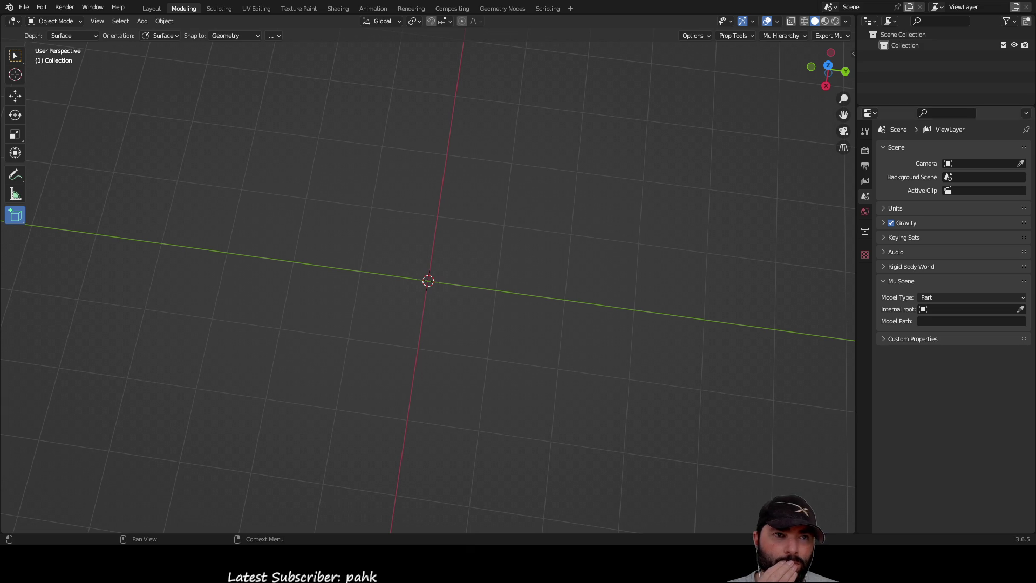
middle_drag(522, 243, 528, 200)
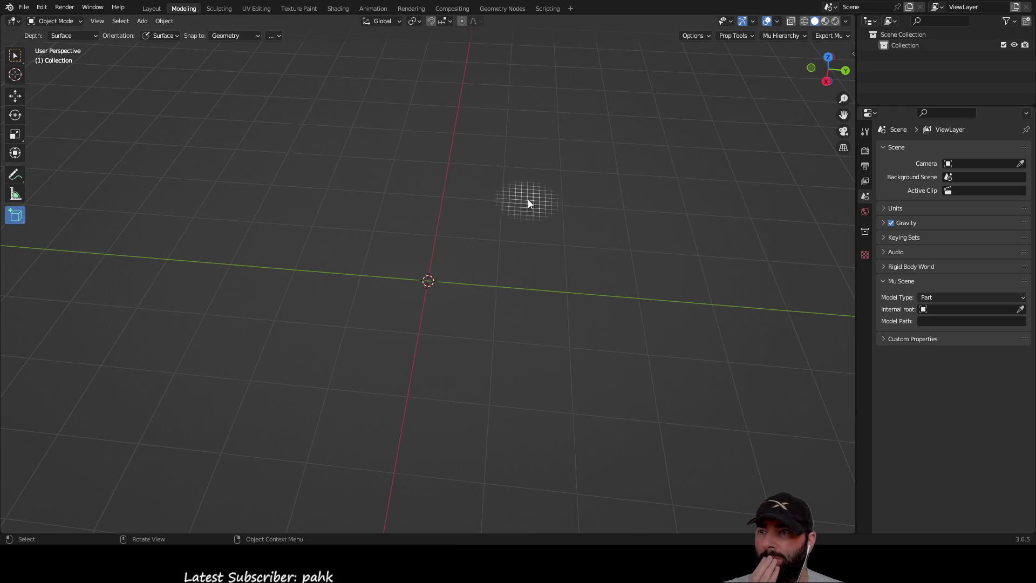
Step: Add a Grid mesh plane at the origin through Shift+A > Mesh > Grid
key(shift+a)
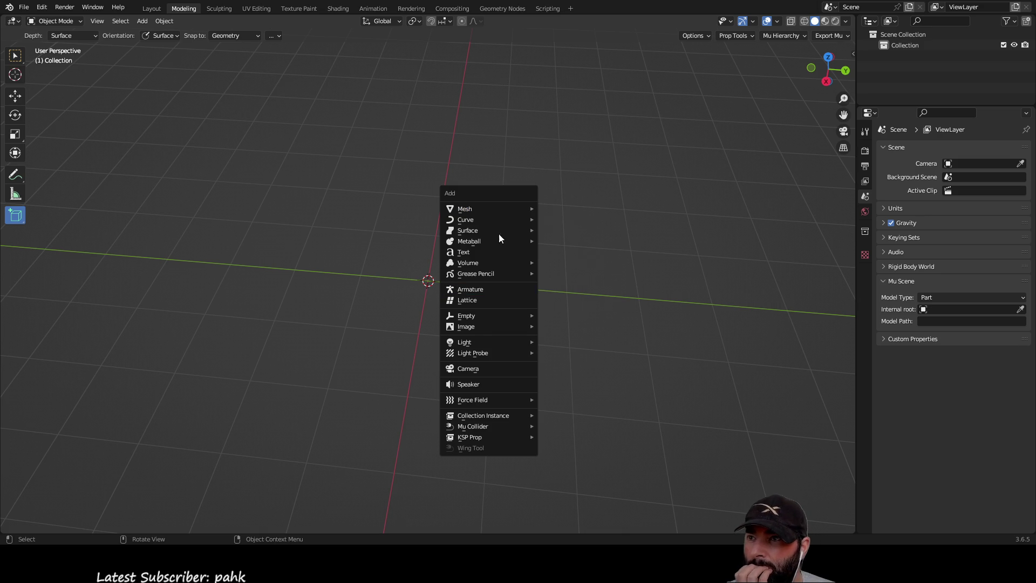
mouse_move(493, 209)
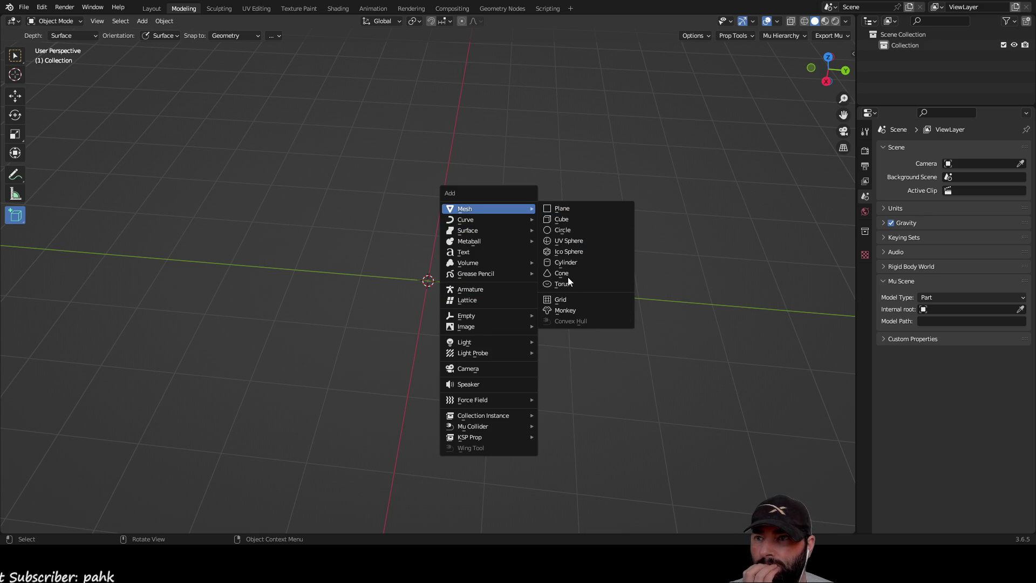
click(565, 299)
mouse_move(565, 302)
middle_down()
mouse_move(572, 218)
mouse_move(573, 260)
middle_up()
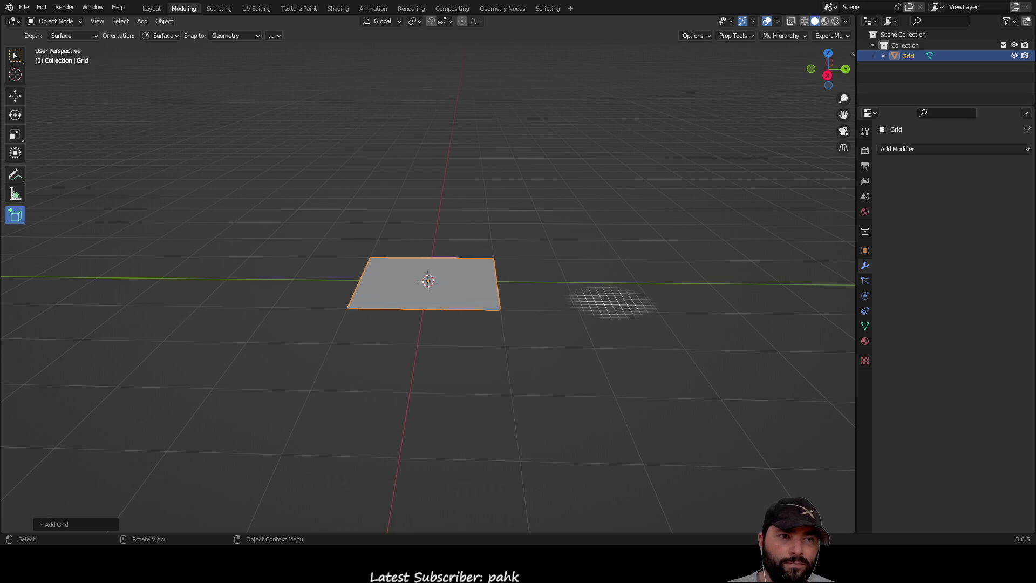
Step: Put the Grid plane into Edit Mode and orbit and zoom to inspect its subdivided faces
middle_drag(578, 261, 582, 254)
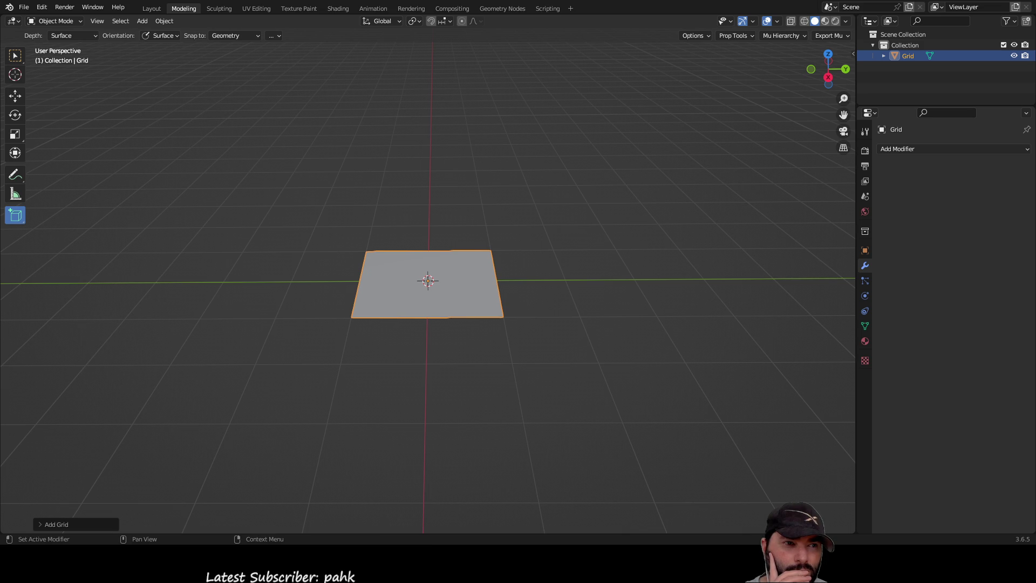
middle_drag(556, 249, 556, 270)
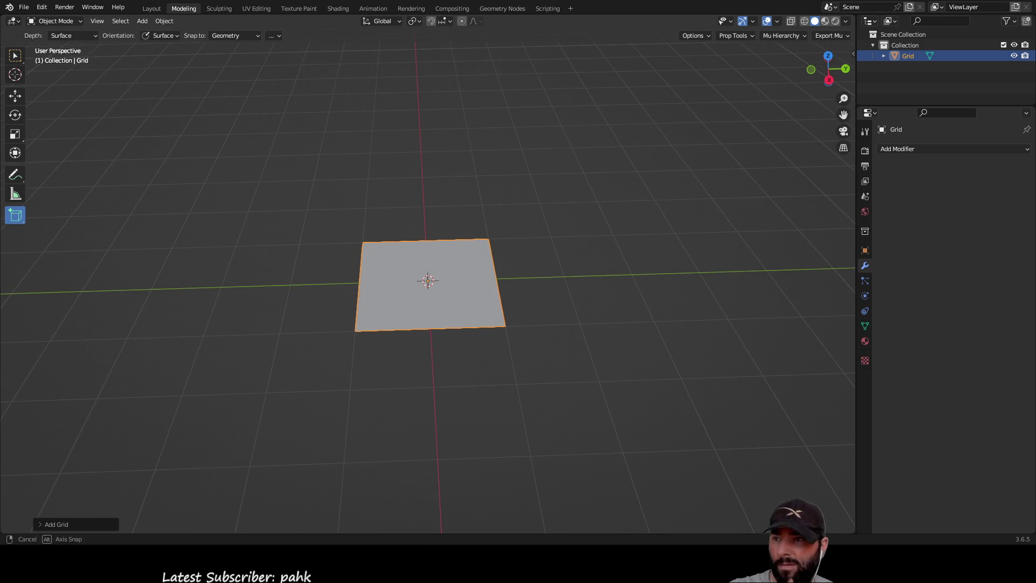
key(Tab)
scroll(524, 273, up, 3)
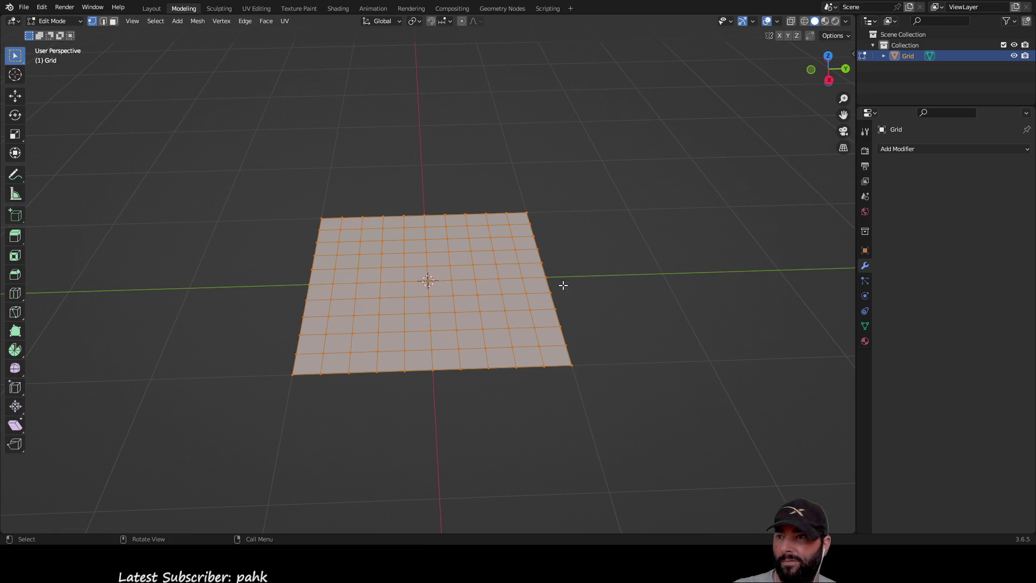
middle_drag(616, 246, 610, 212)
scroll(627, 196, up, 3)
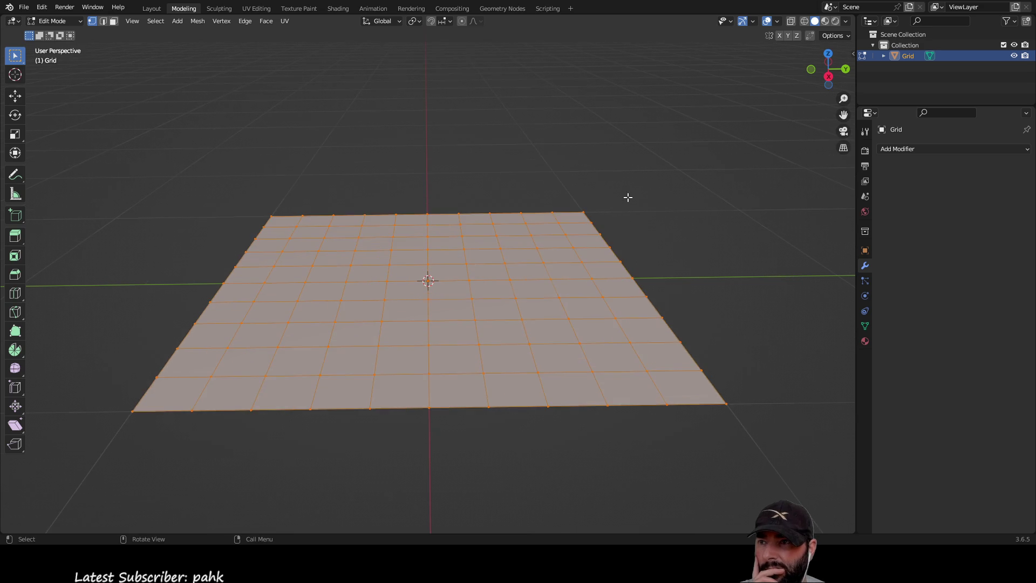
scroll(439, 183, down, 2)
mouse_move(322, 206)
middle_down()
mouse_move(412, 160)
mouse_move(484, 104)
mouse_move(444, 153)
mouse_move(337, 214)
mouse_move(340, 166)
mouse_move(335, 197)
middle_up()
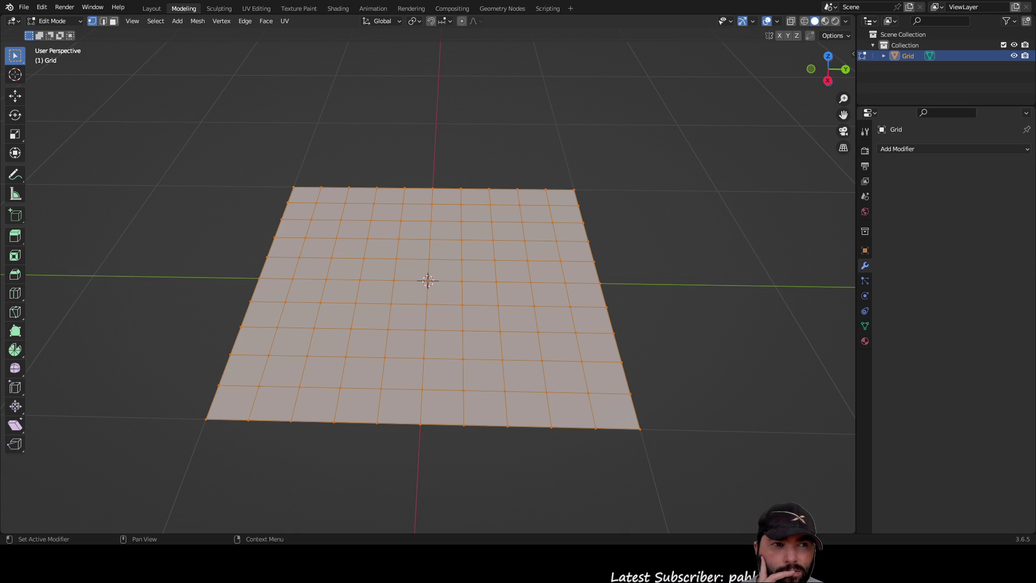
middle_drag(469, 178, 481, 176)
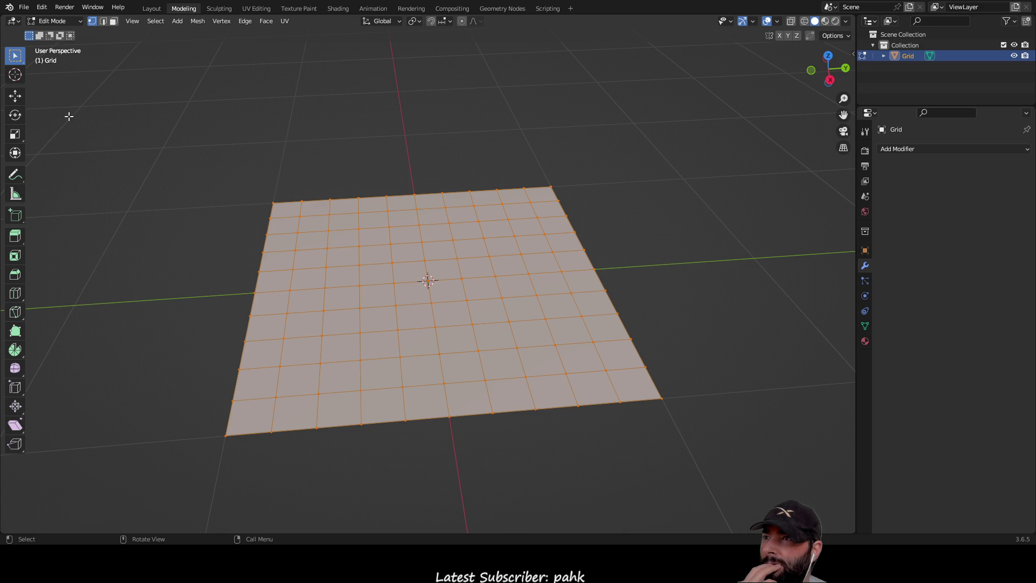
middle_drag(319, 111, 312, 116)
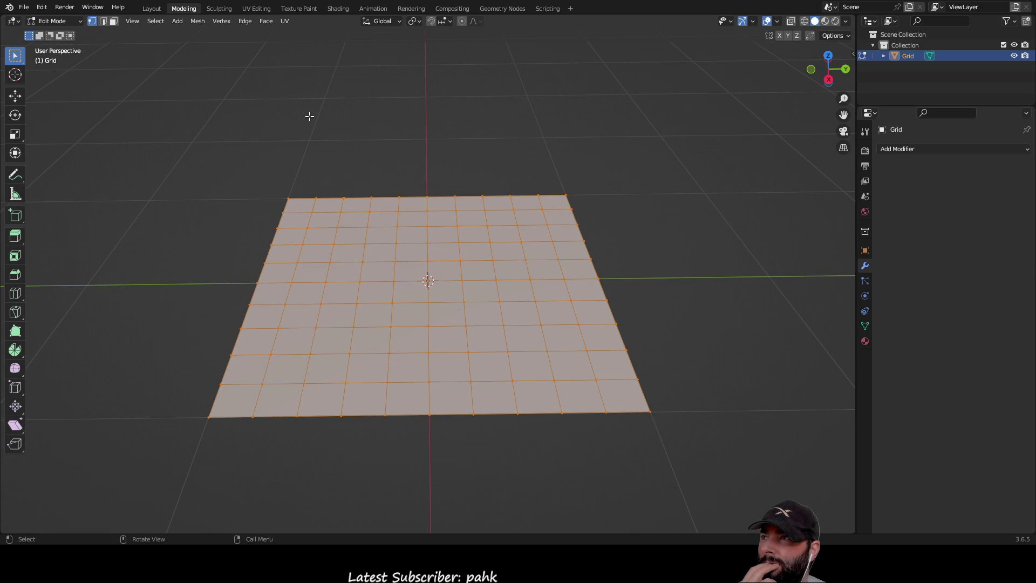
click(81, 22)
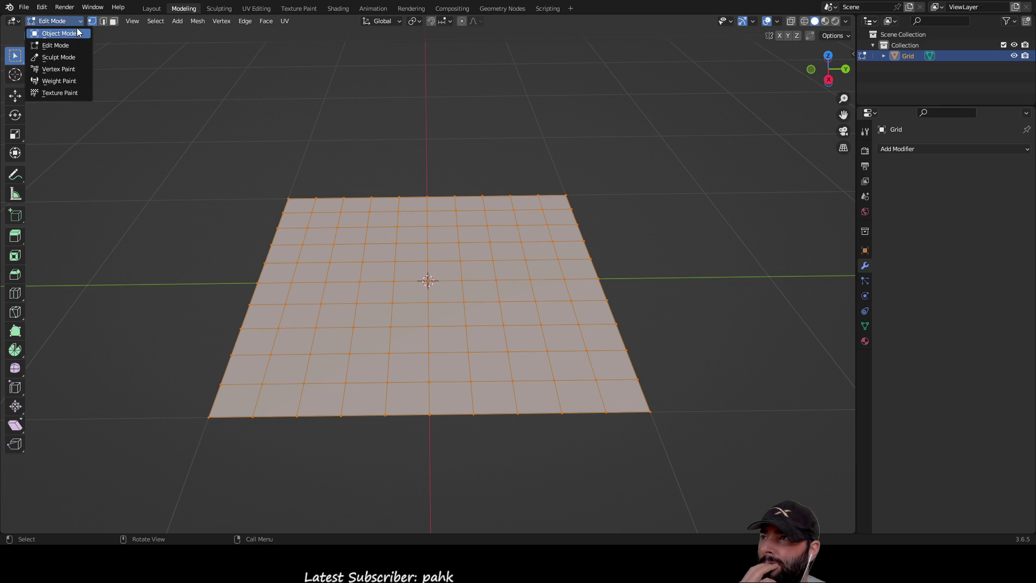
click(68, 34)
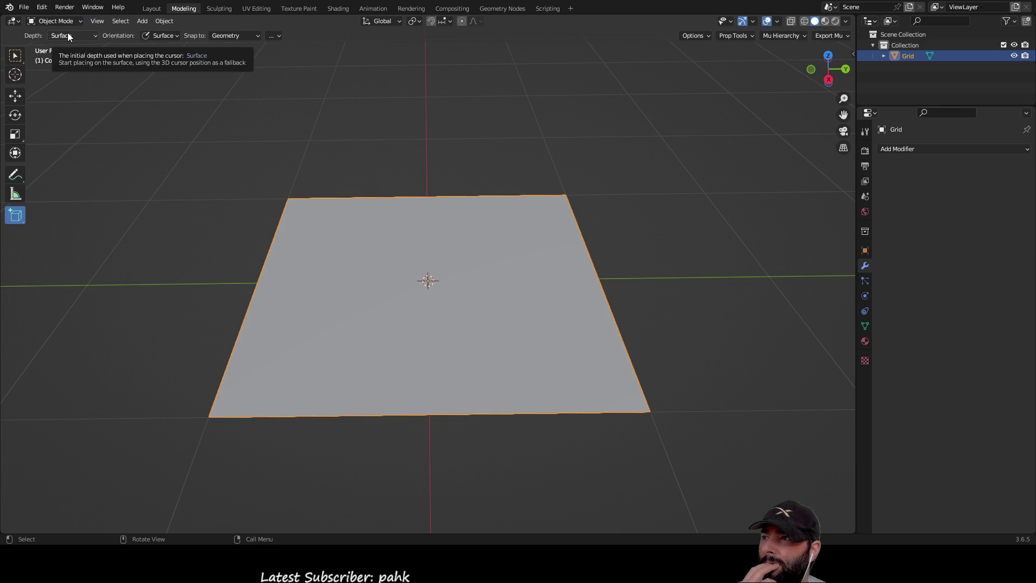
click(79, 21)
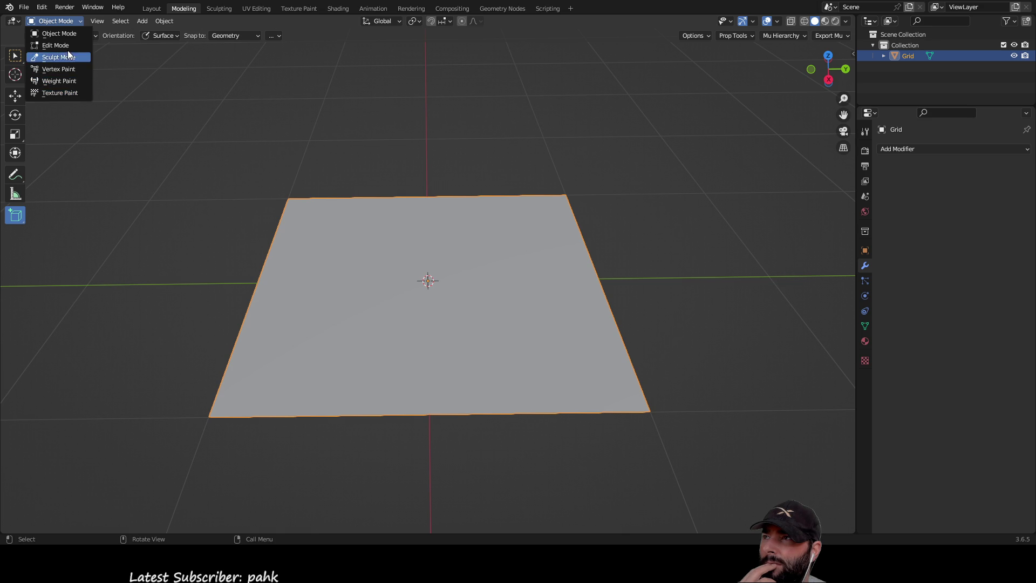
click(67, 33)
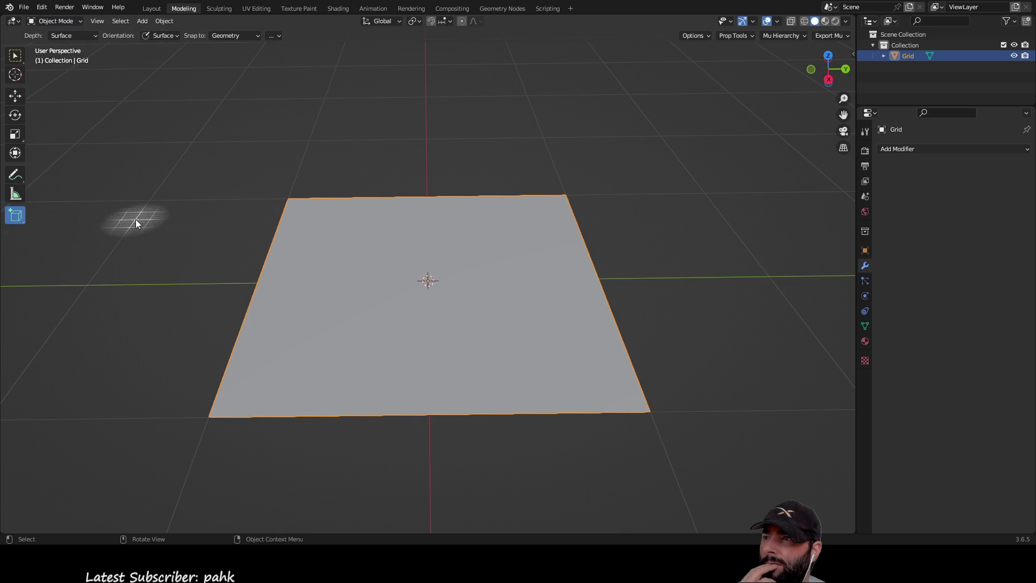
drag(323, 235, 552, 358)
click(556, 278)
mouse_move(559, 283)
middle_down()
mouse_move(692, 246)
mouse_move(636, 238)
mouse_move(585, 283)
mouse_move(655, 301)
mouse_move(678, 291)
middle_up()
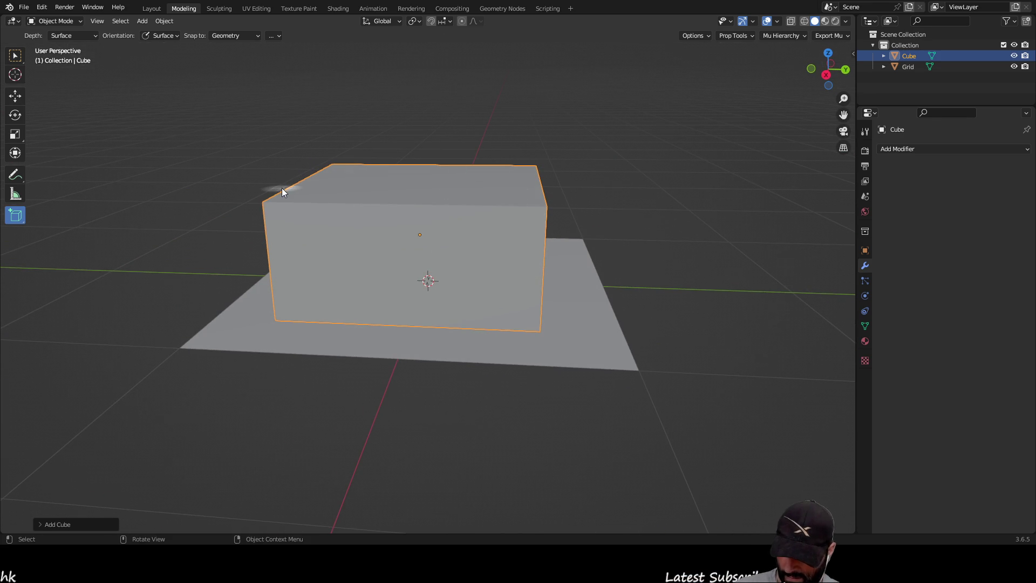
key(ctrl+z)
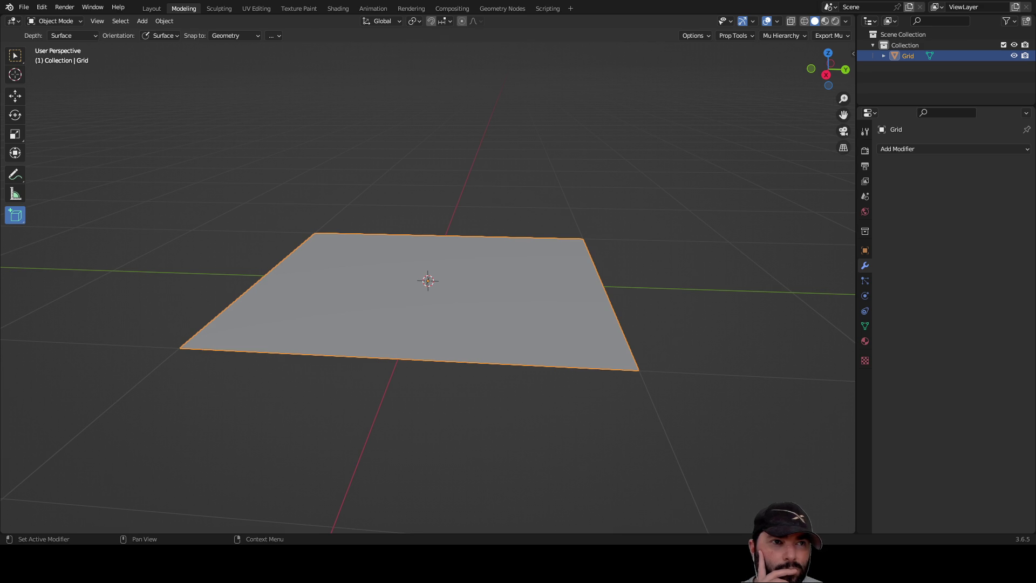
middle_drag(470, 226, 429, 169)
key(shift+Tab)
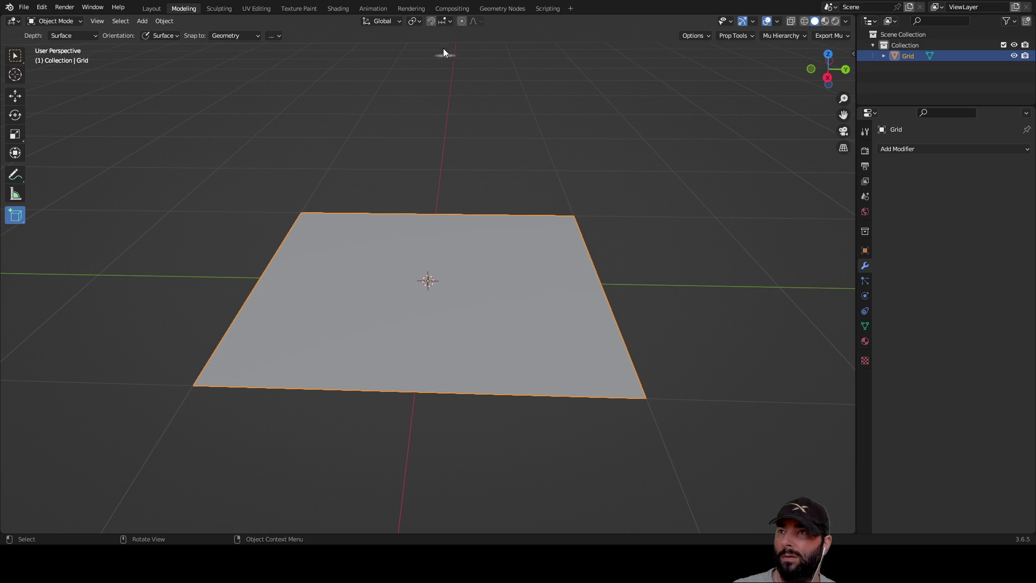
click(431, 21)
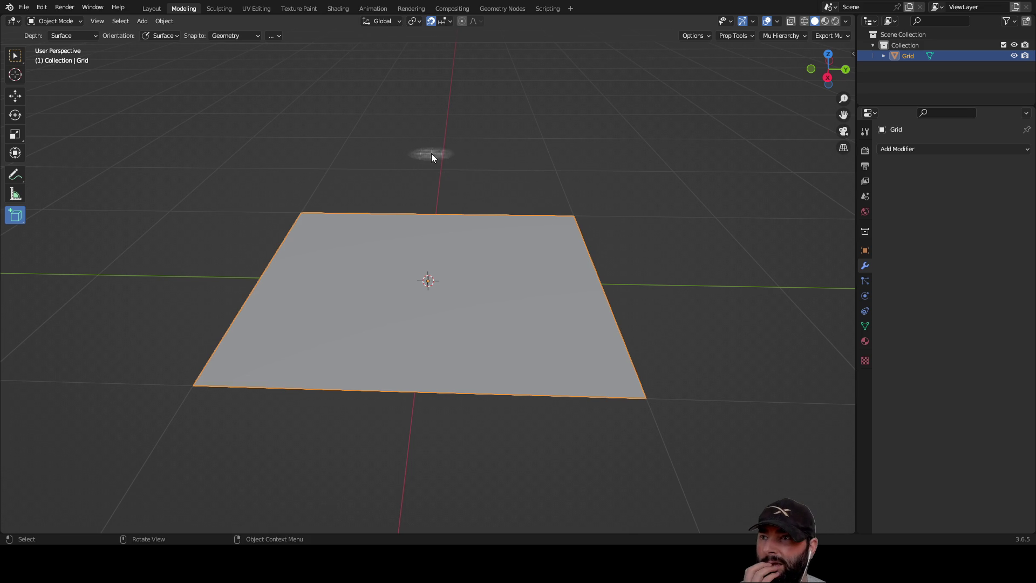
Step: Turn on snapping, then draw a larger test box around the plane and delete it
click(449, 21)
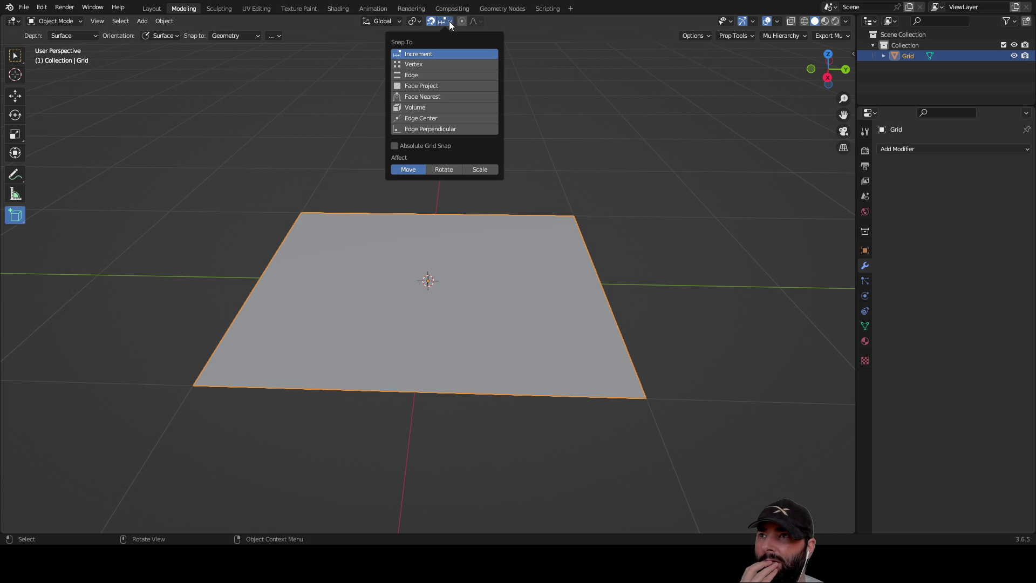
click(449, 21)
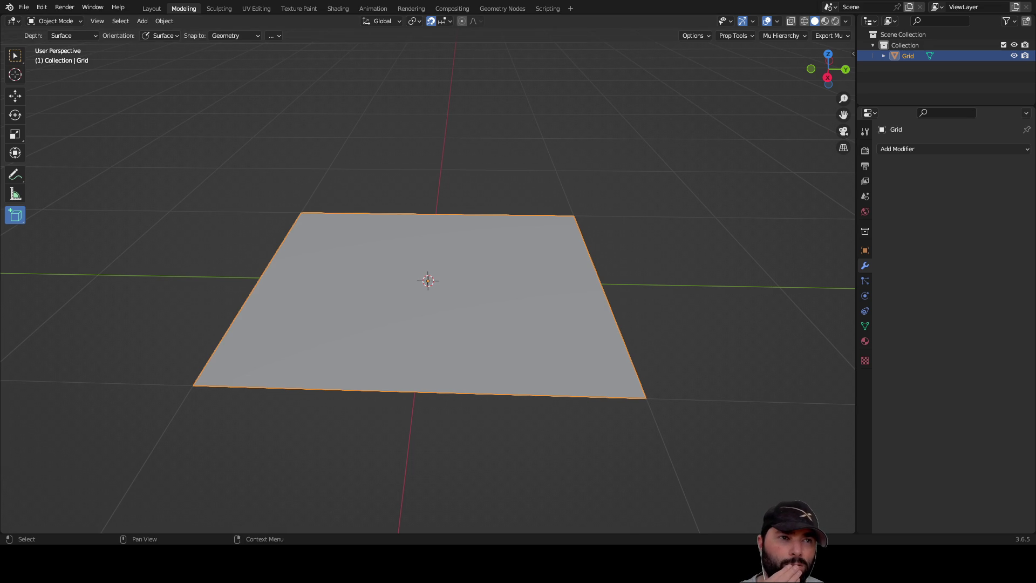
scroll(253, 204, down, 4)
drag(249, 202, 645, 380)
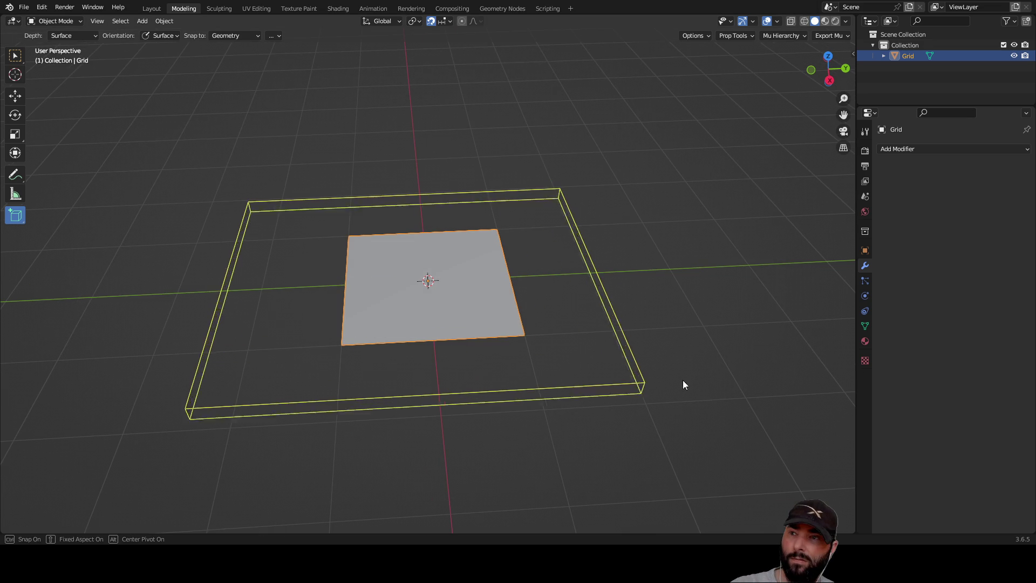
click(639, 304)
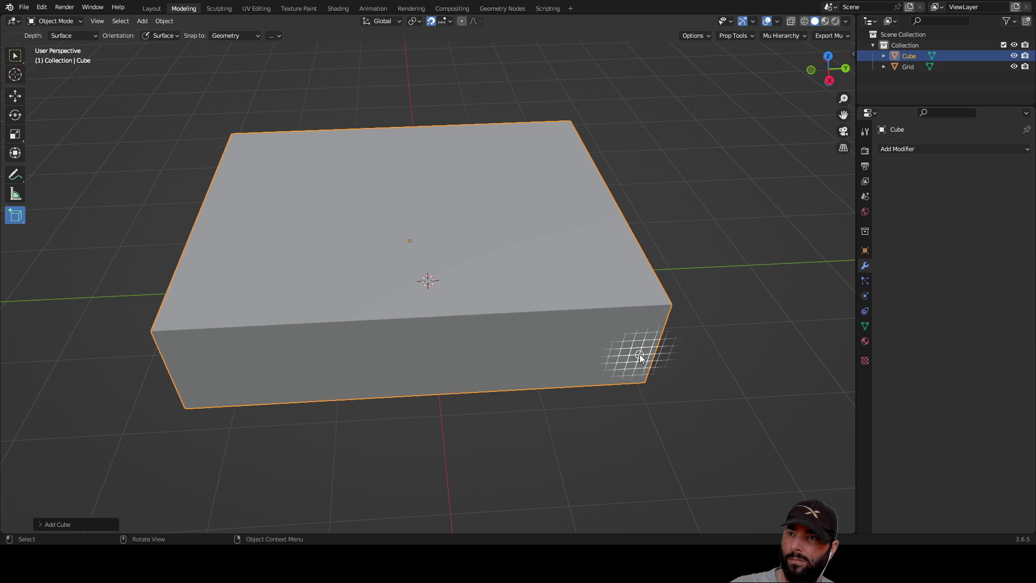
key(Delete)
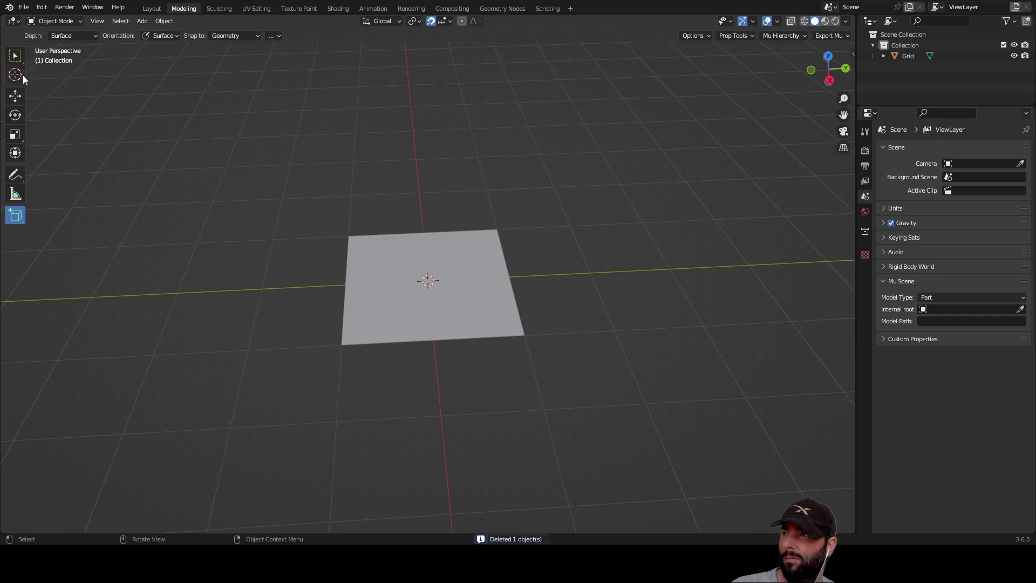
Step: Box-select the Grid plane and delete it, leaving the scene empty
click(15, 55)
drag(152, 124, 546, 402)
key(Delete)
middle_drag(545, 329, 517, 240)
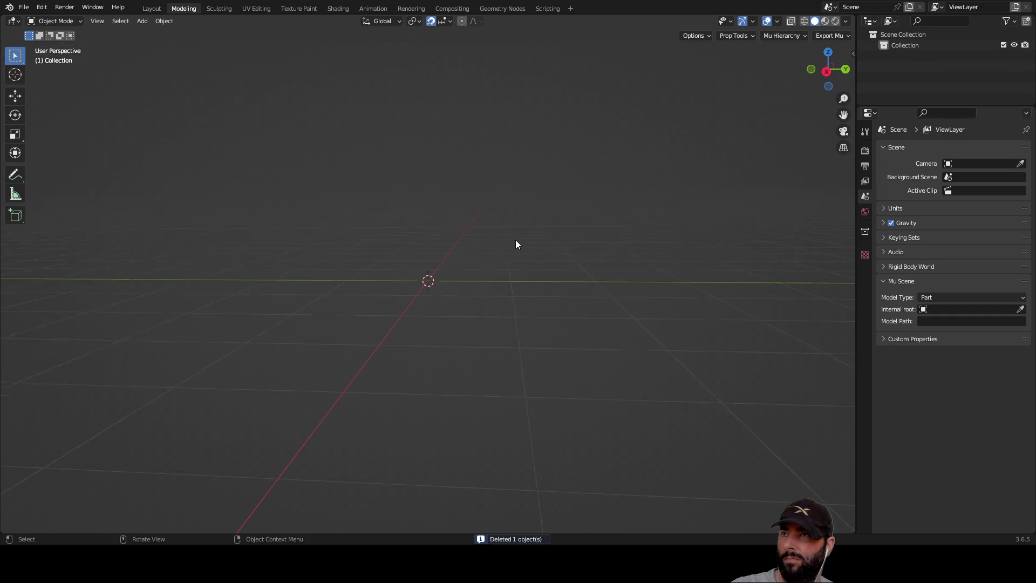
click(452, 21)
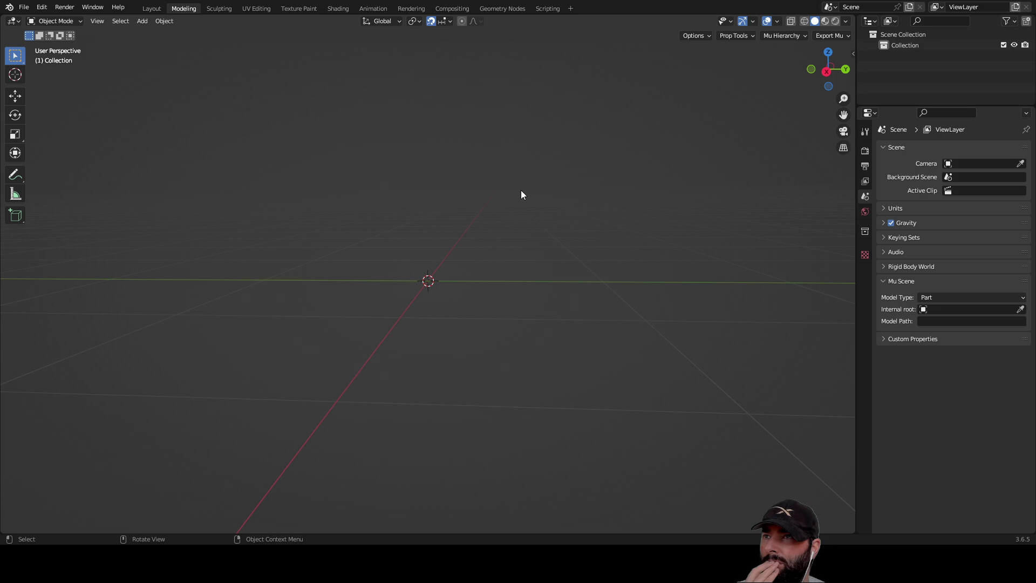
mouse_move(517, 196)
middle_down()
mouse_move(505, 234)
mouse_move(495, 176)
mouse_move(503, 187)
middle_up()
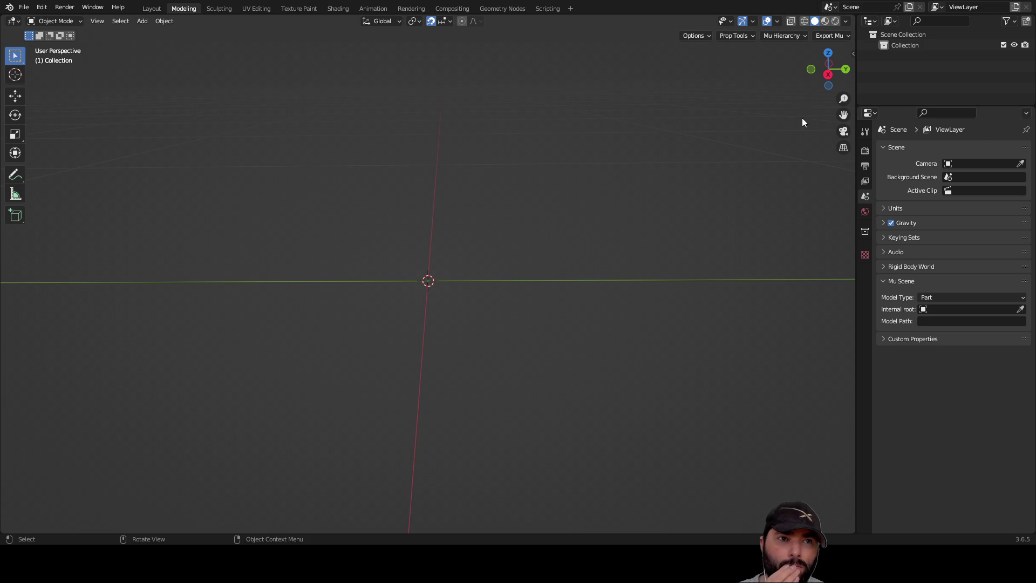
Step: Enable Absolute Grid Snap in the snapping options
click(449, 22)
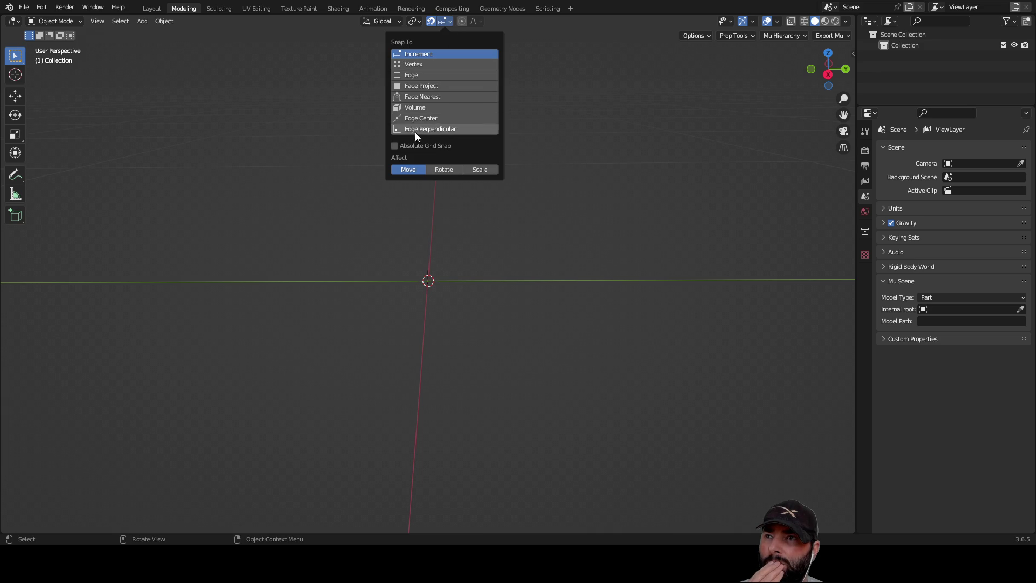
click(395, 145)
mouse_move(530, 191)
middle_down()
mouse_move(520, 160)
mouse_move(522, 195)
middle_up()
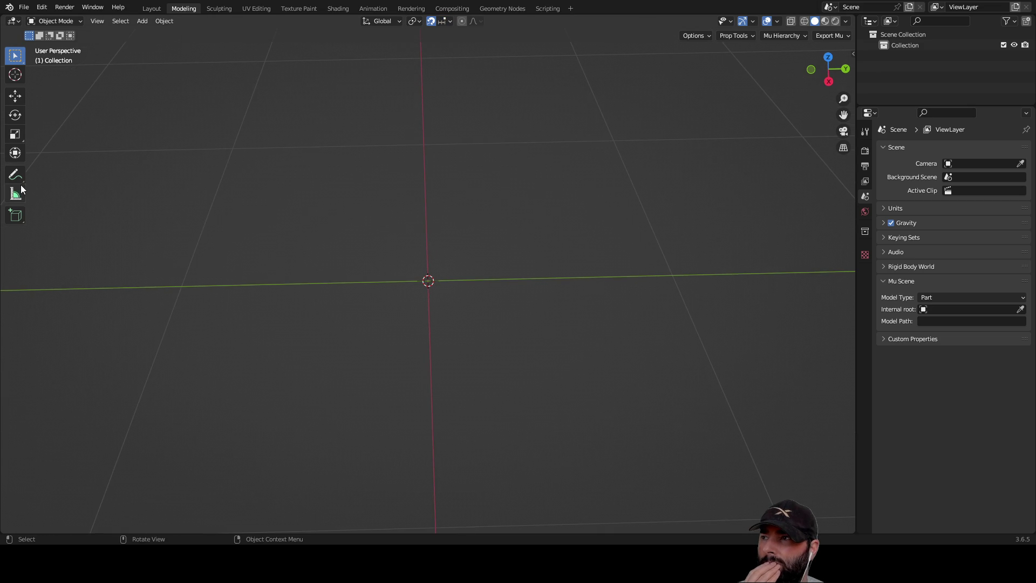
Step: With the Add Cube tool, draw a test cube on the grid and delete it
click(18, 215)
drag(235, 157, 608, 377)
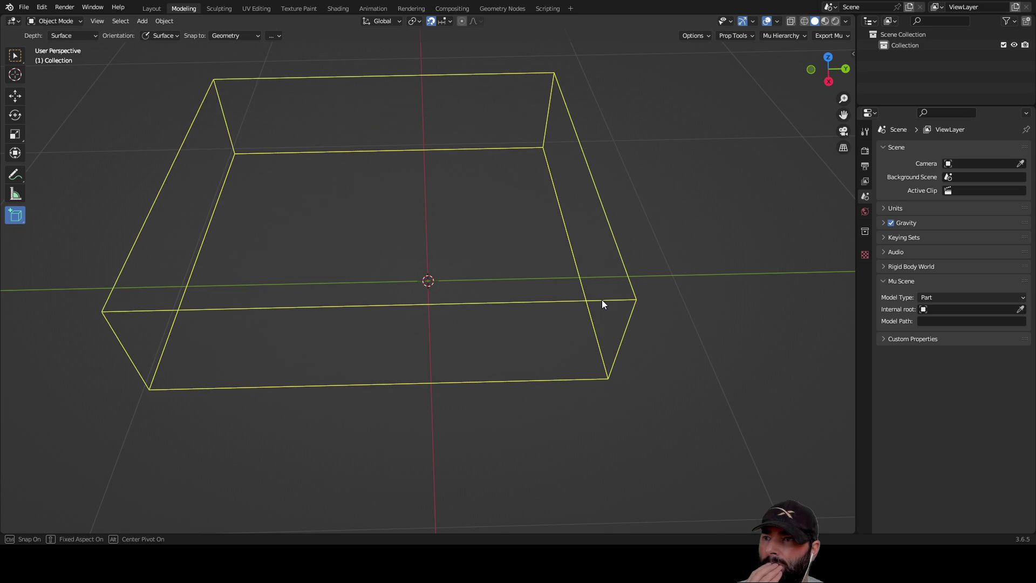
click(602, 300)
middle_drag(620, 331, 627, 305)
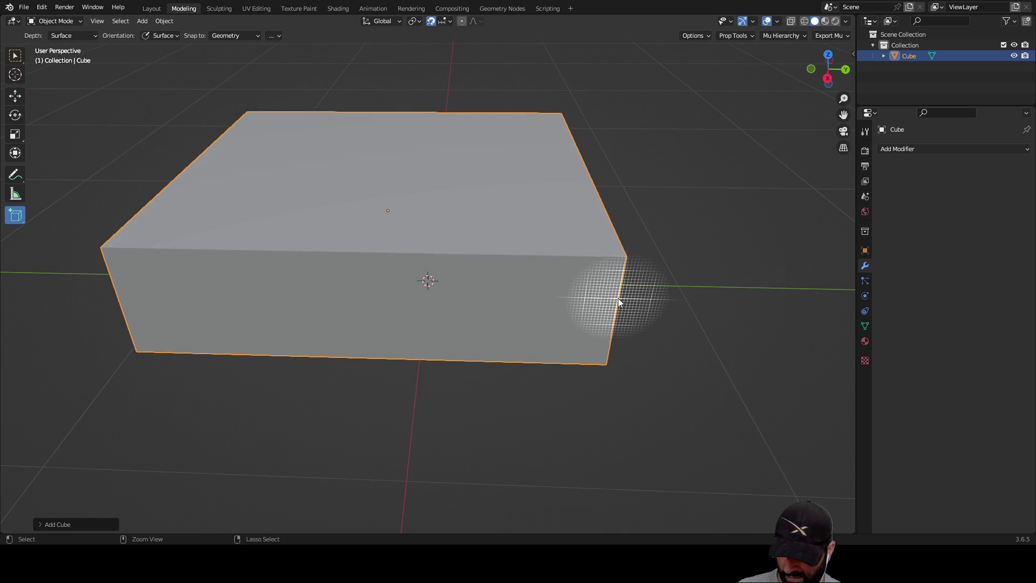
key(Delete)
middle_drag(470, 219, 444, 150)
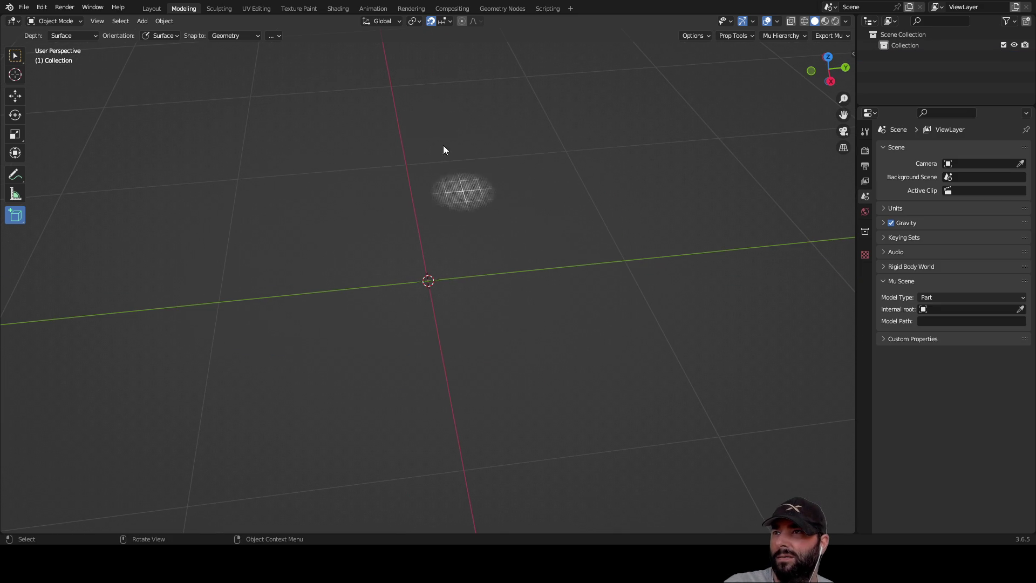
Step: Review the pivot point and snapping options, then begin drawing another test box
click(416, 21)
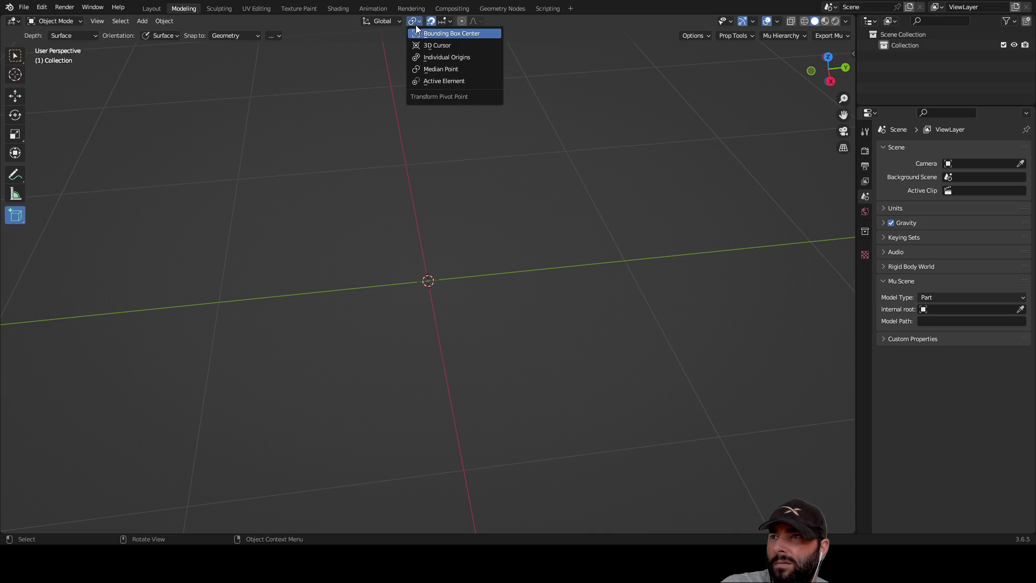
mouse_move(296, 85)
middle_down()
mouse_move(546, 142)
mouse_move(445, 23)
middle_up()
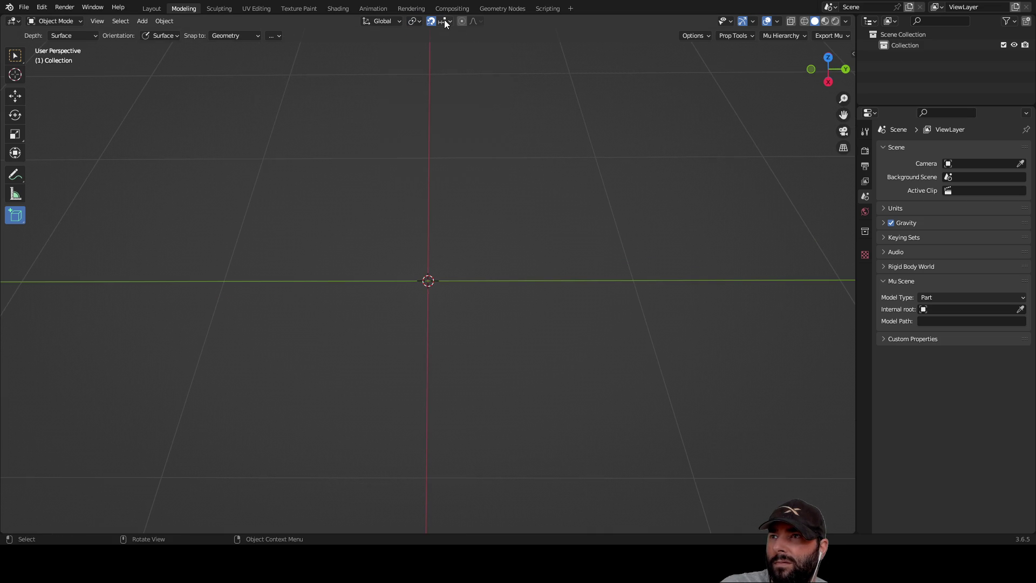
click(445, 21)
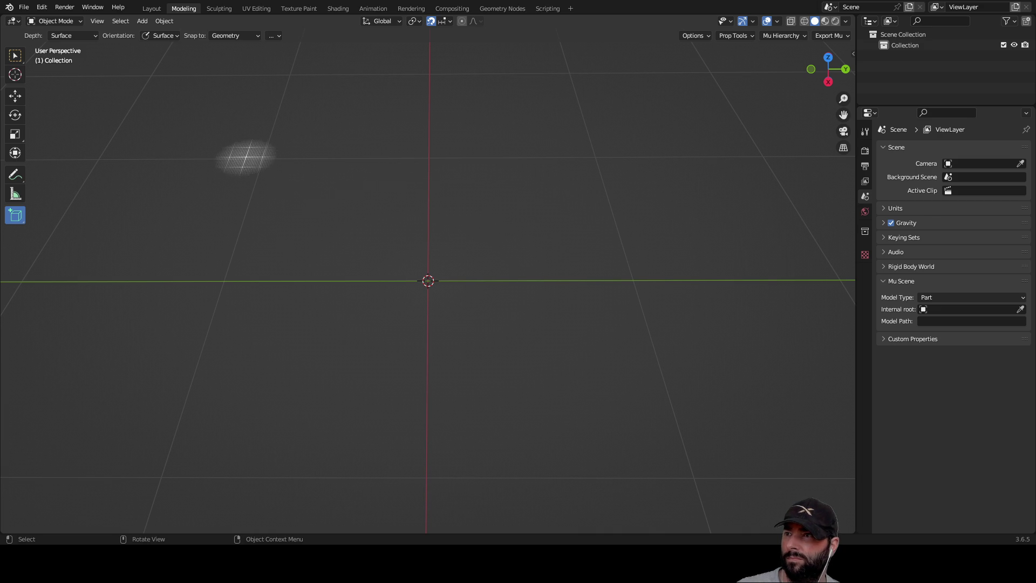
drag(452, 297, 453, 297)
Step: Create two test cubes near the origin and undo each with Ctrl+Z
click(433, 246)
key(ctrl+z)
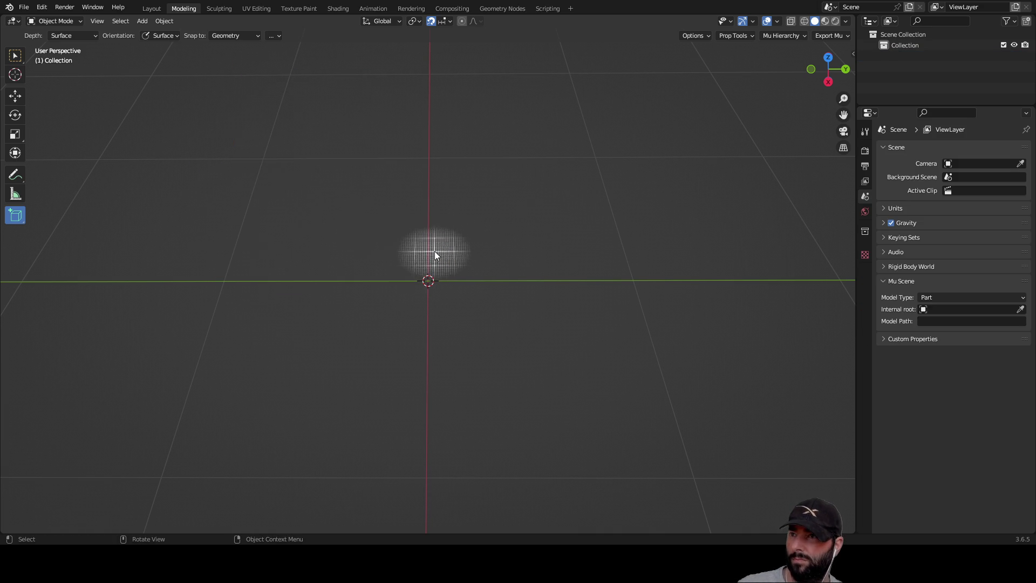
mouse_move(260, 155)
mouse_down()
mouse_move(558, 332)
mouse_move(598, 398)
mouse_up()
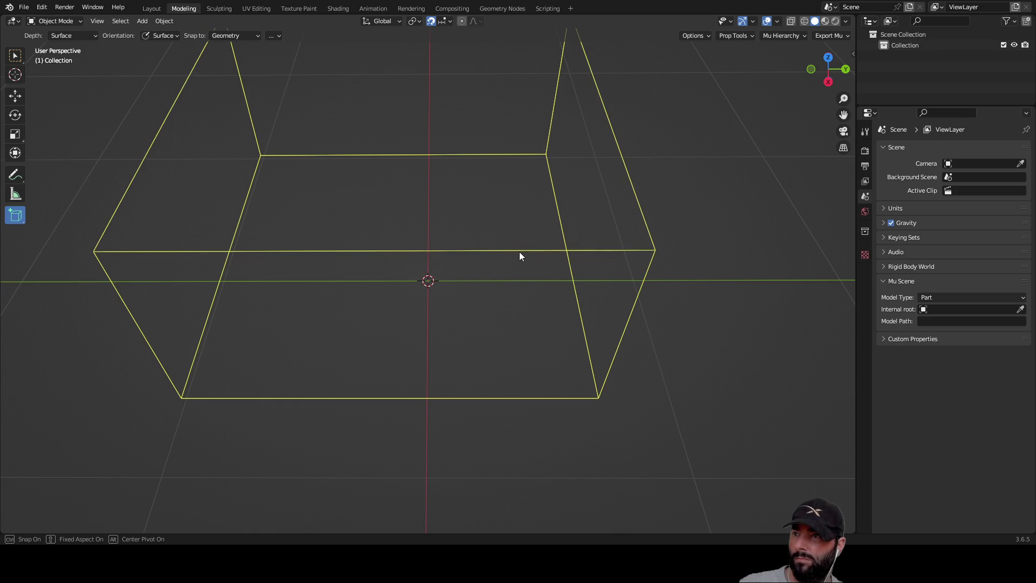
click(445, 217)
mouse_move(446, 217)
middle_down()
mouse_move(512, 280)
mouse_move(520, 270)
mouse_move(491, 261)
middle_up()
key(ctrl+z)
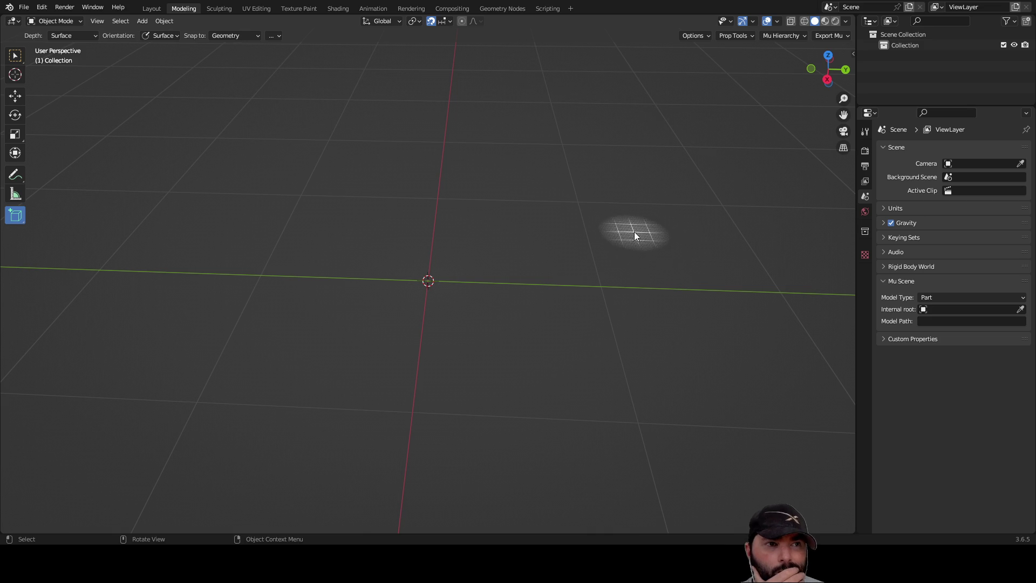
Step: Show the Snap To options to confirm Increment with Absolute Grid Snap checked
middle_drag(620, 241, 625, 248)
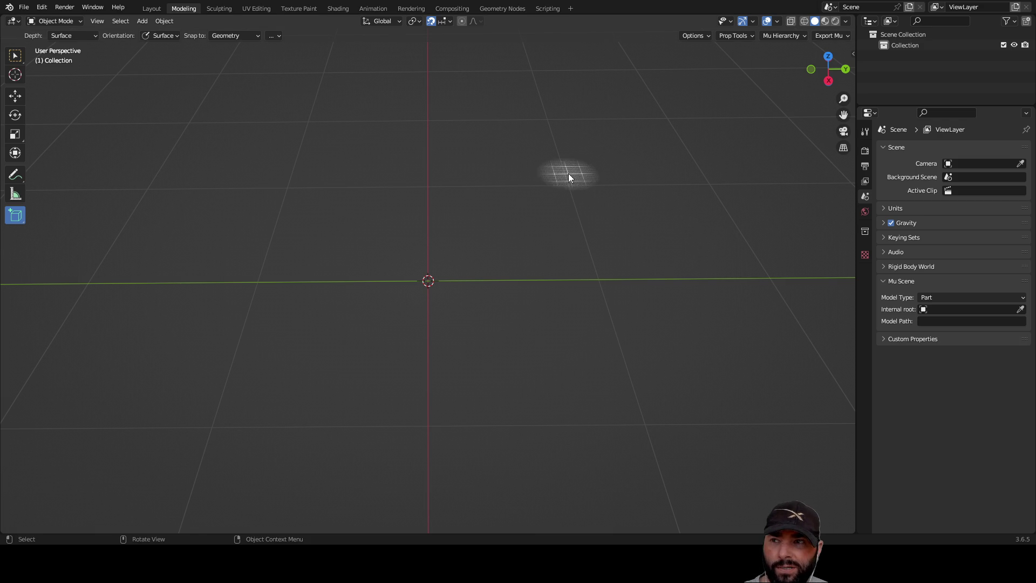
click(451, 21)
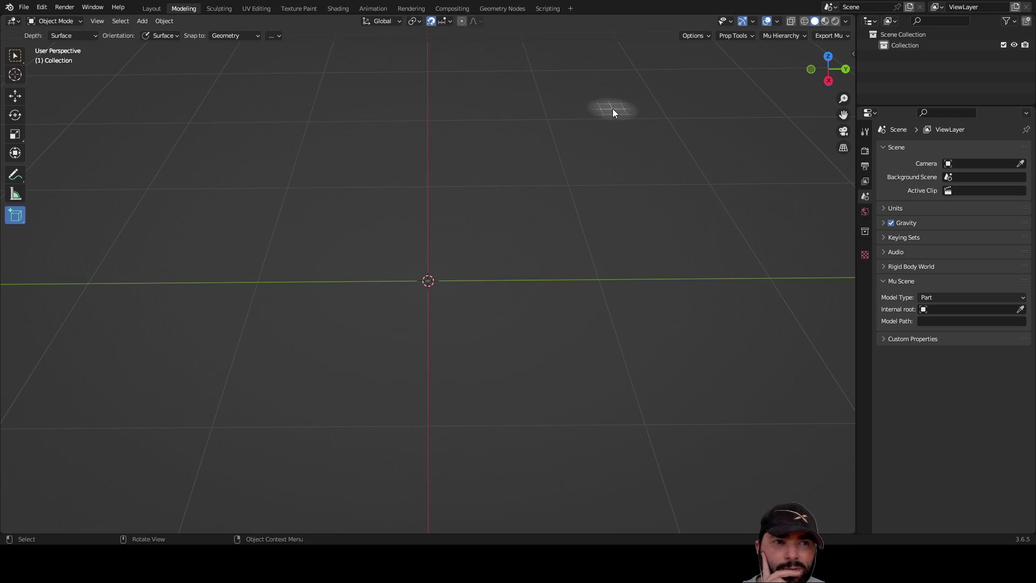
click(448, 20)
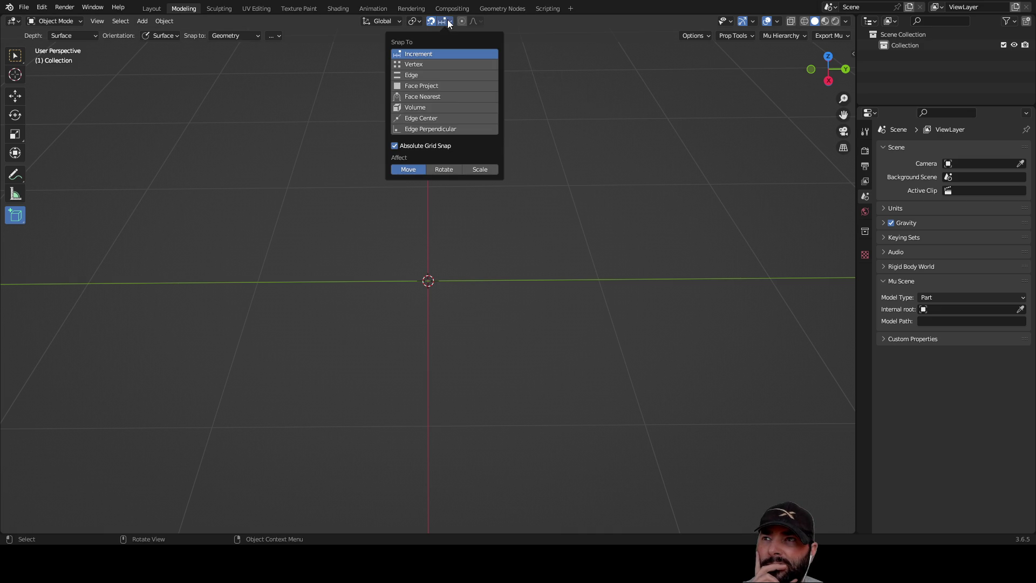